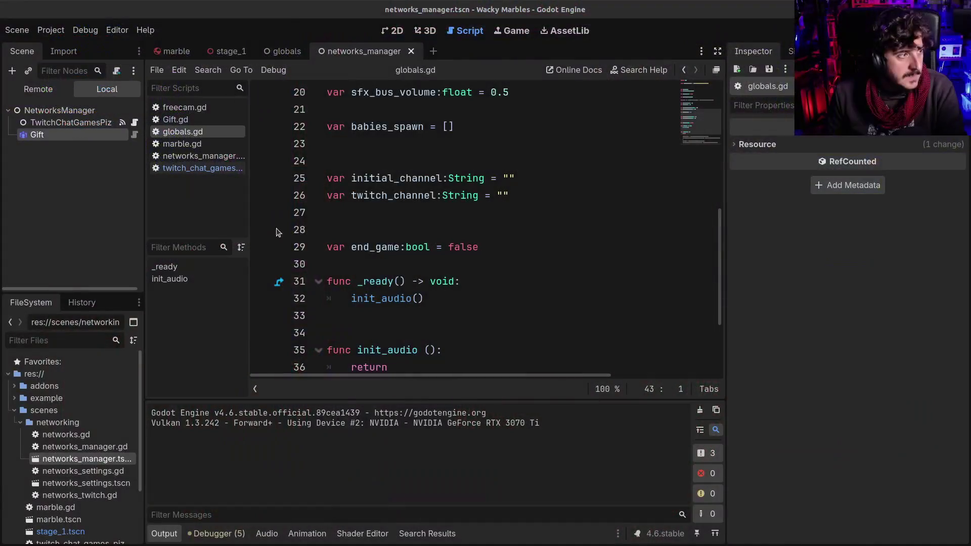
# - Close Gift.gd and globals.gd, keeping twitch_chat_games_pizza.gd open, then switch to the Penpot browser
pyautogui.click(355, 227)
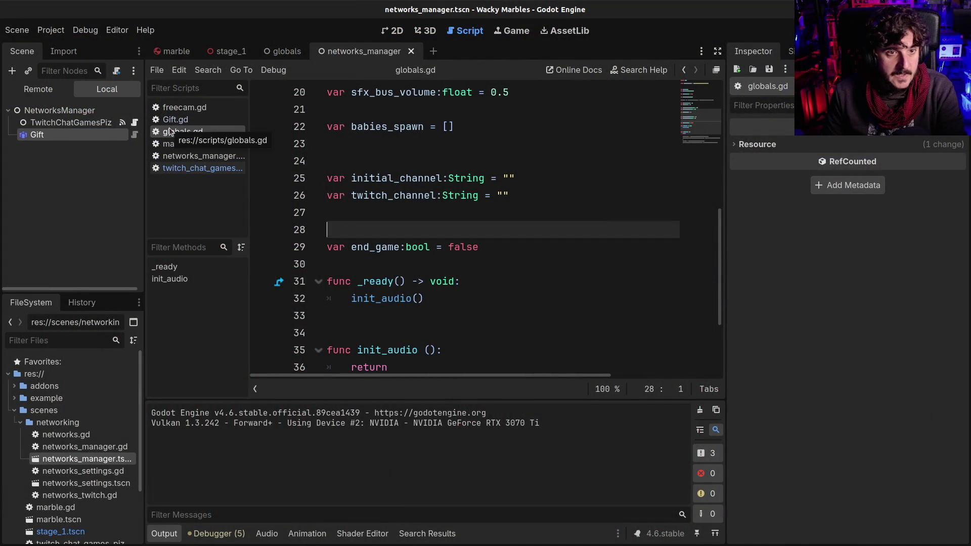
pyautogui.middleClick(183, 119)
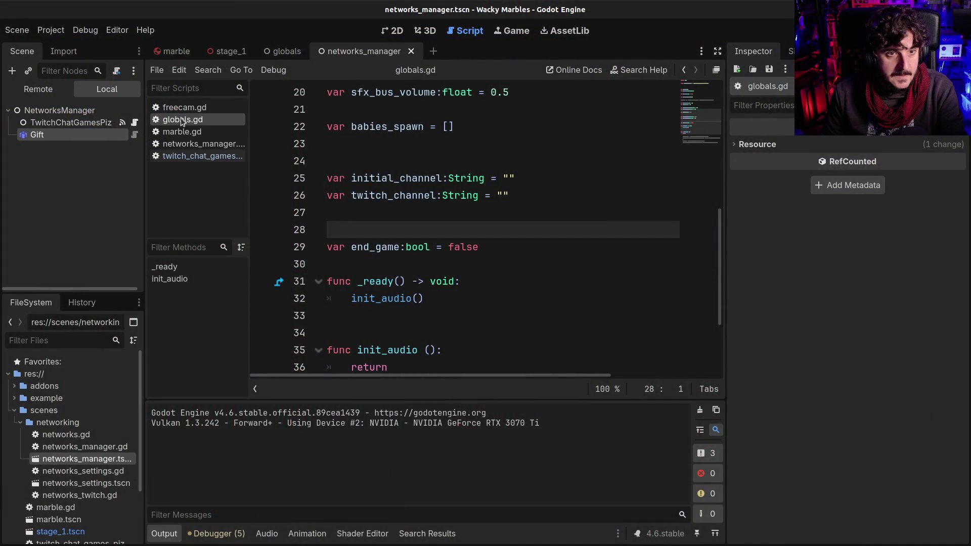
pyautogui.middleClick(182, 119)
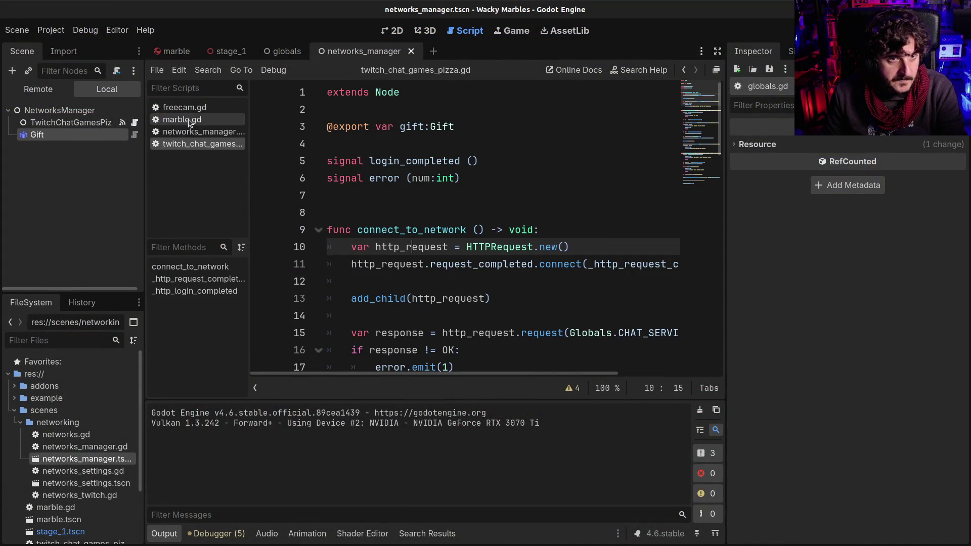
pyautogui.click(511, 200)
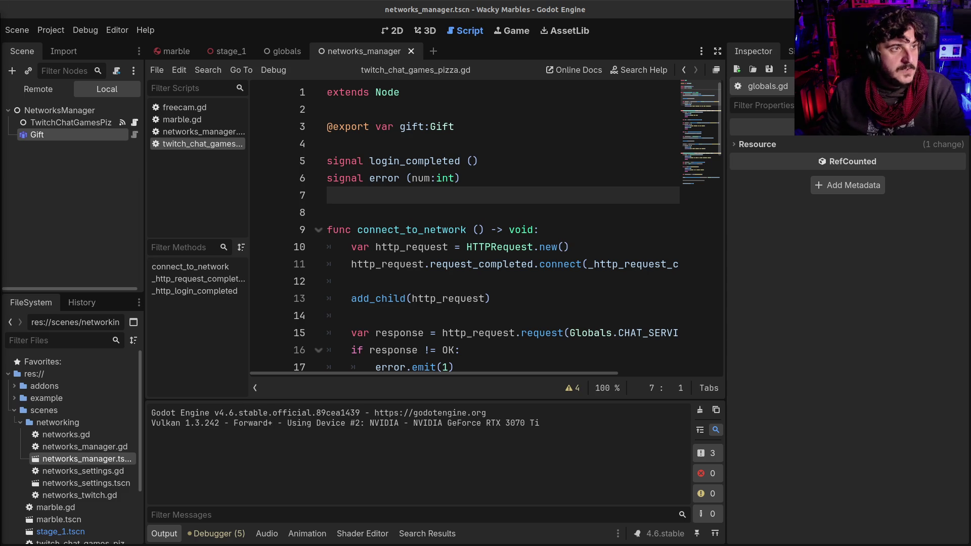
pyautogui.hotkey('alt', 'Tab')
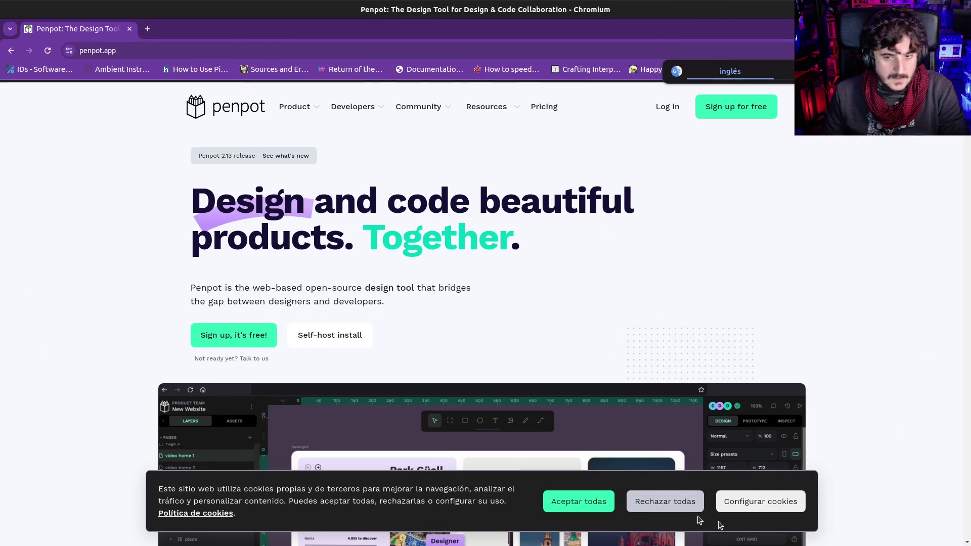
# - Reject all cookies on the Penpot homepage and scroll through its design-to-code demo
pyautogui.click(579, 501)
pyautogui.scroll(-2, 178, 325)
pyautogui.scroll(-3, 123, 339)
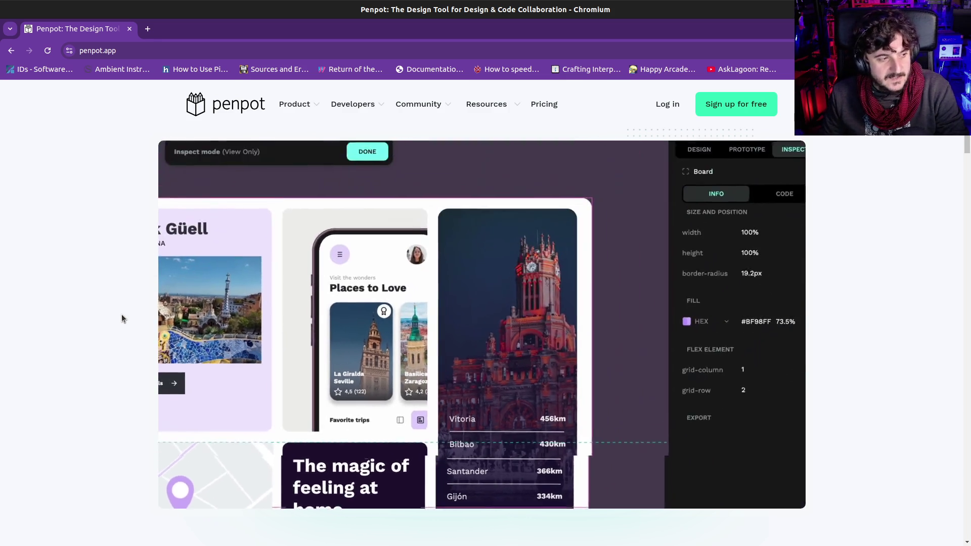
pyautogui.scroll(-5, 122, 318)
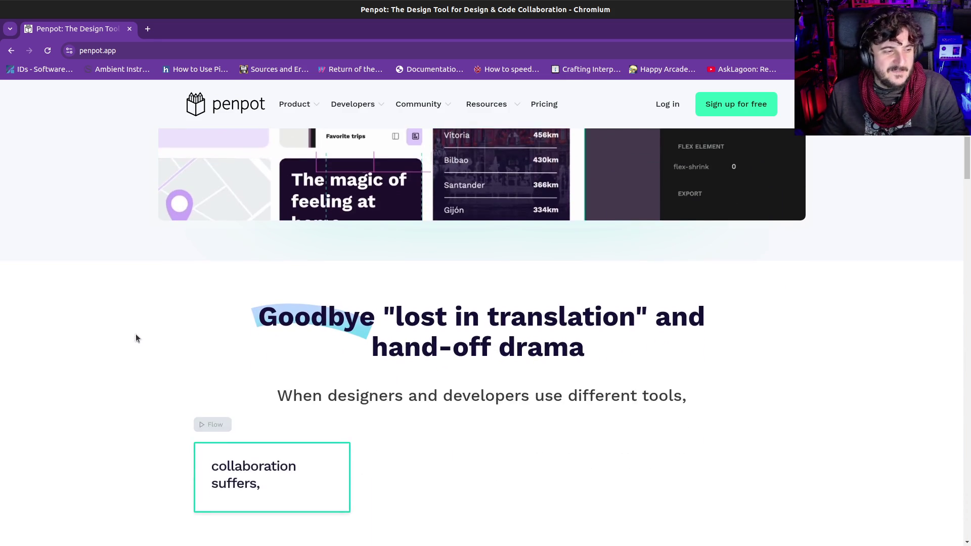
pyautogui.scroll(-1, 135, 338)
pyautogui.scroll(-4, 496, 379)
pyautogui.scroll(-6, 464, 430)
pyautogui.scroll(20, 414, 434)
pyautogui.scroll(-5, 399, 434)
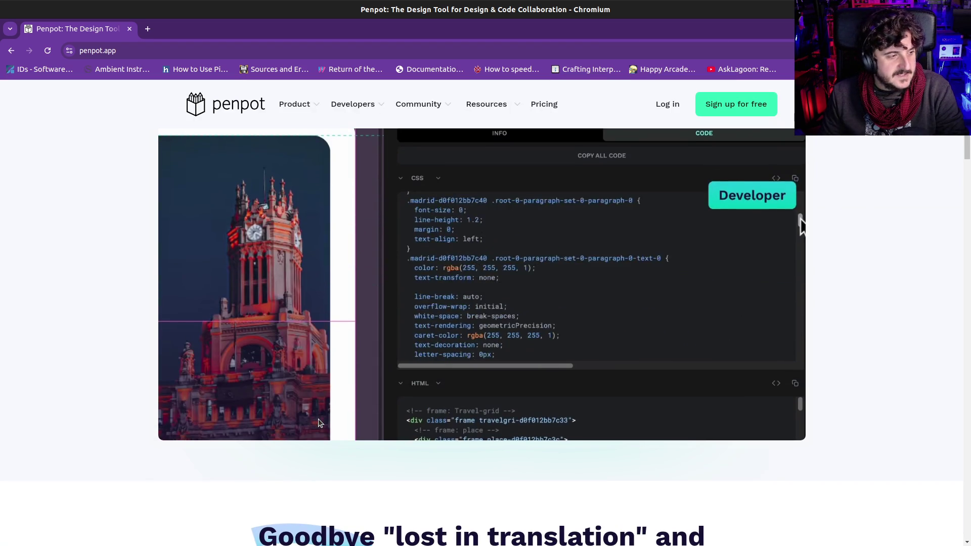
pyautogui.click(357, 50)
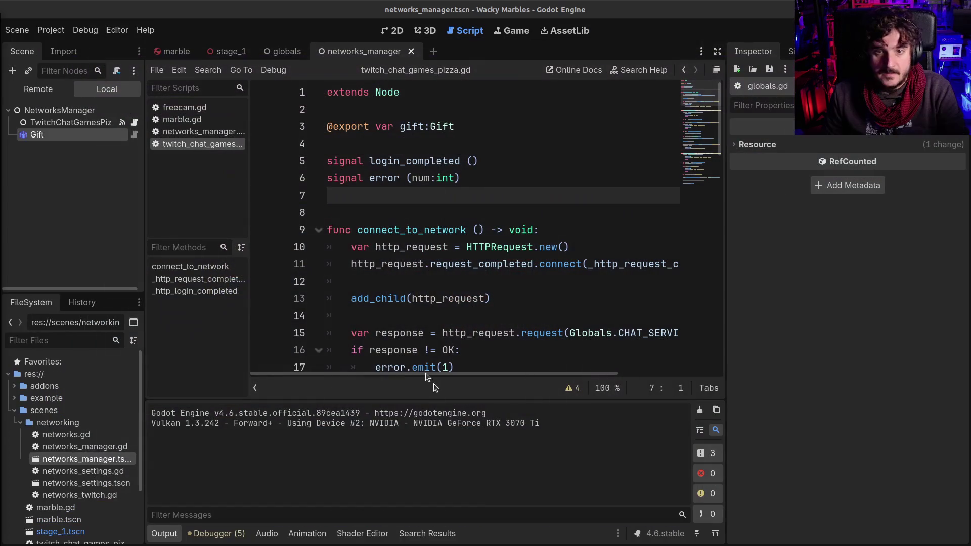
pyautogui.click(427, 316)
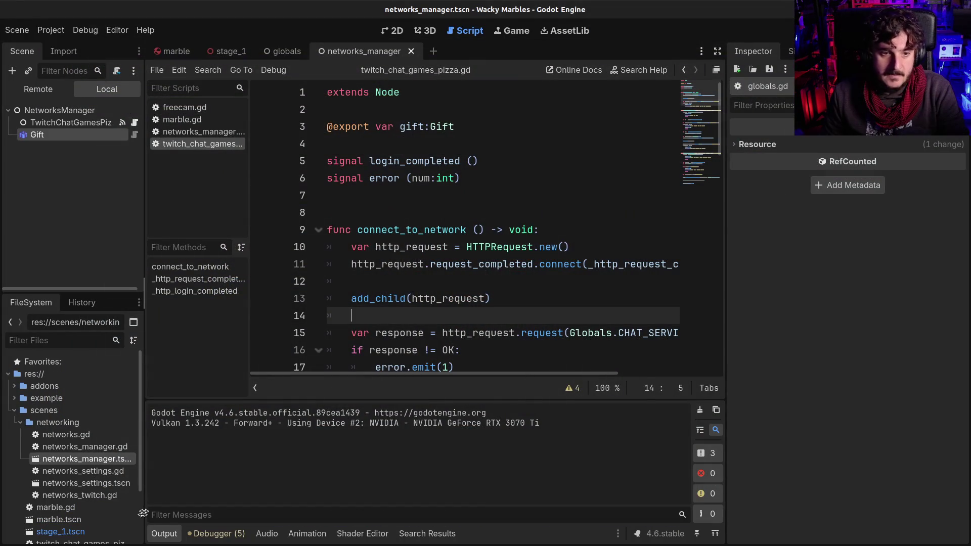
# - Hide the Output log and narrow the Inspector to widen the code area
pyautogui.click(164, 533)
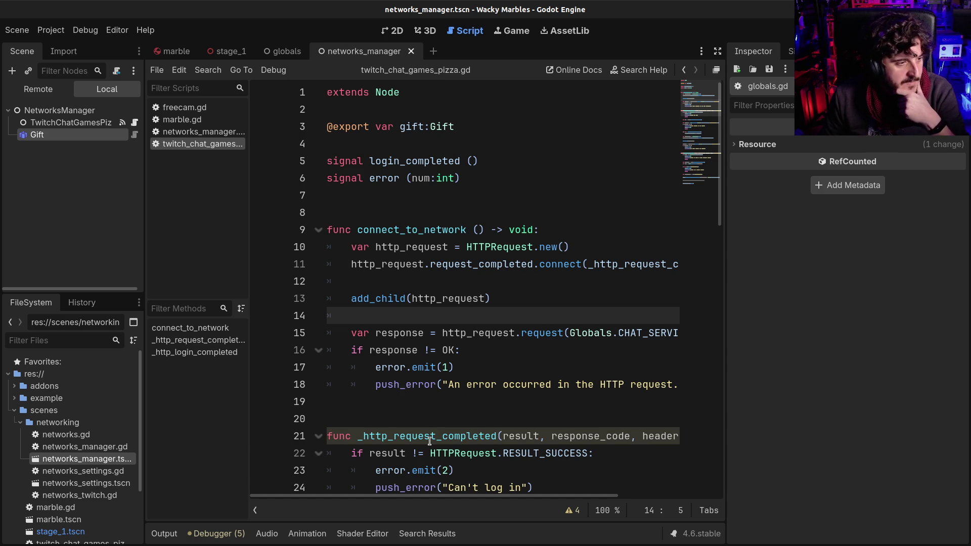
pyautogui.moveTo(725, 294); pyautogui.dragTo(810, 294)
pyautogui.click(569, 332)
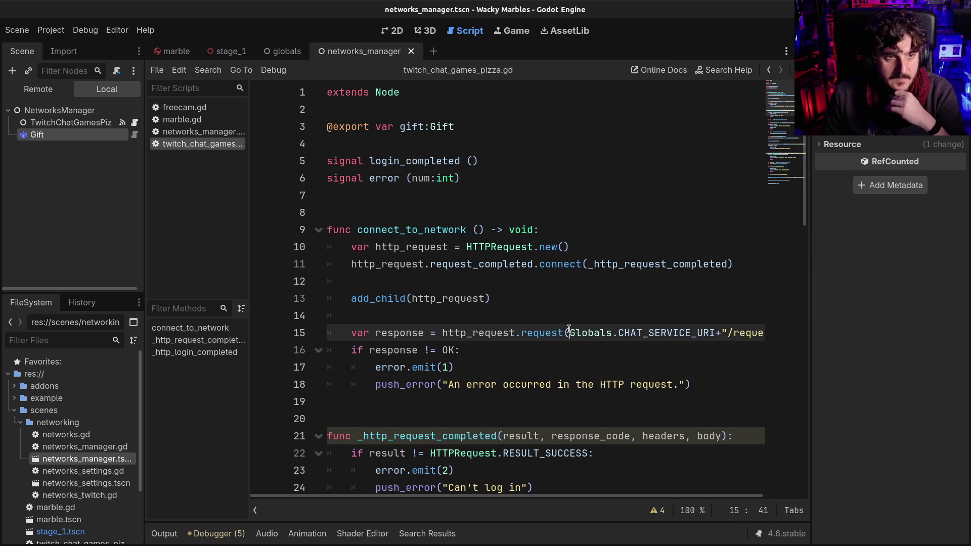
pyautogui.scroll(-3, 505, 360)
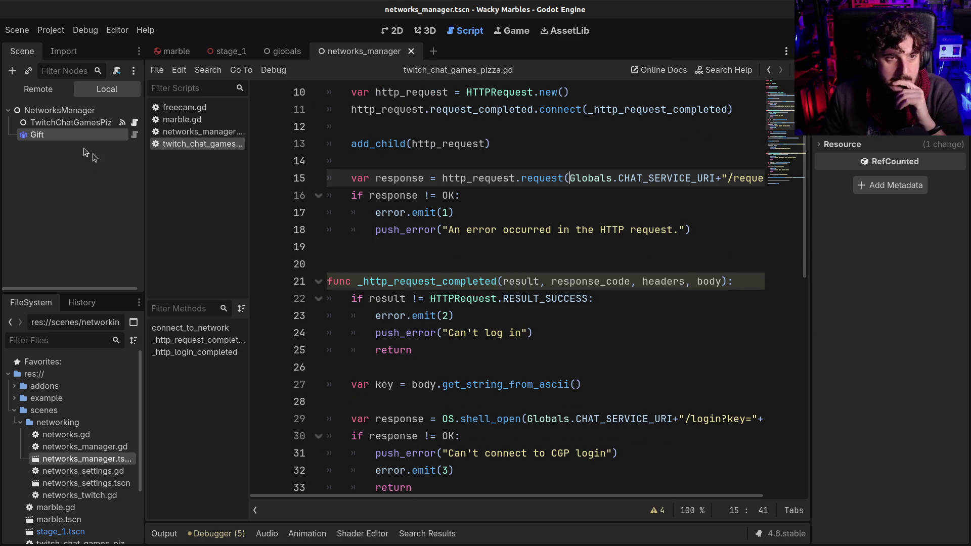
# - Inspect the NetworksManager node and drag networks_manager.gd onto it
pyautogui.click(43, 112)
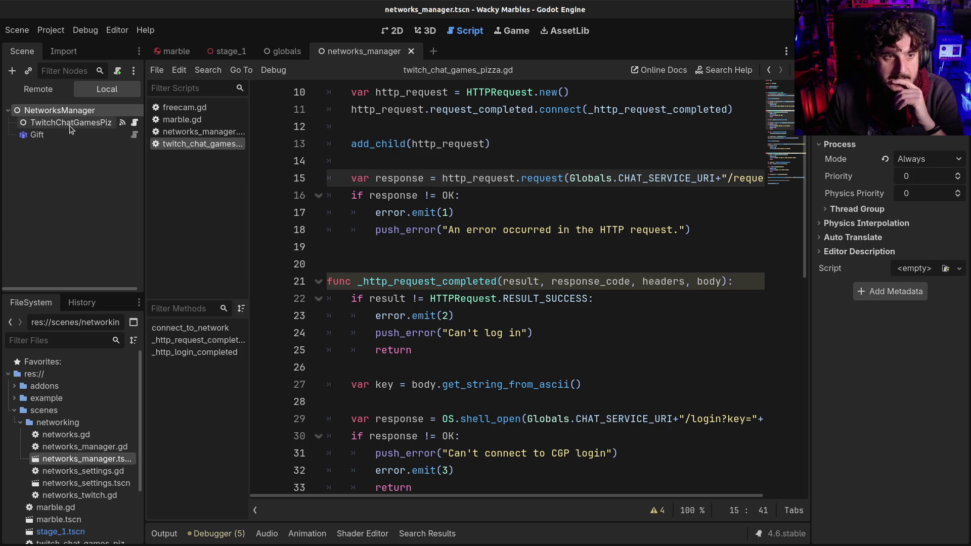
pyautogui.click(577, 385)
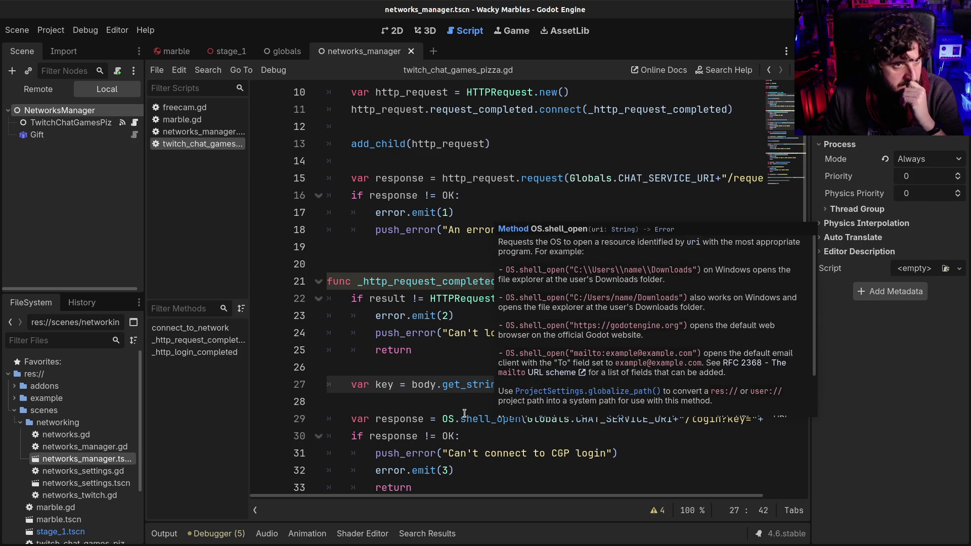
pyautogui.scroll(1, 464, 413)
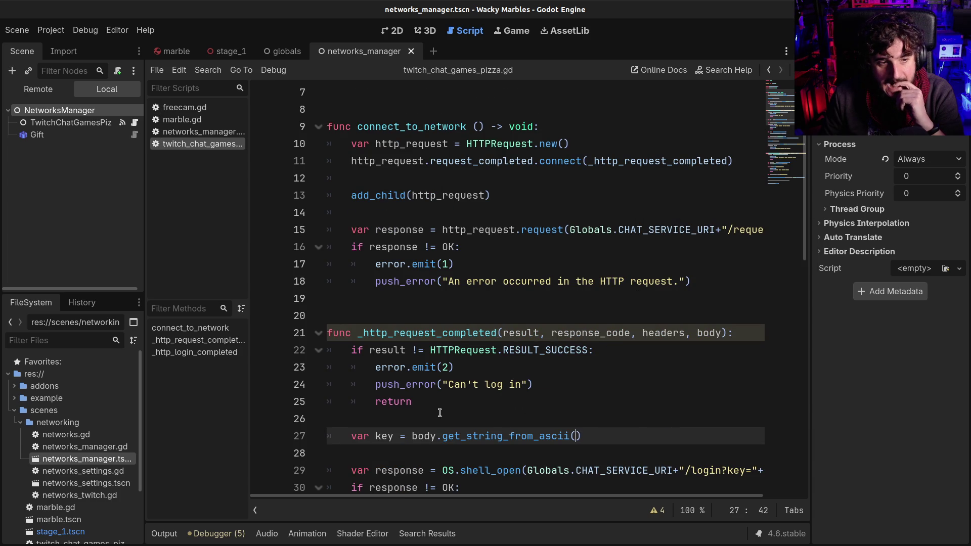
pyautogui.moveTo(84, 447)
pyautogui.mouseDown()
pyautogui.moveTo(152, 247)
pyautogui.moveTo(74, 110)
pyautogui.mouseUp()
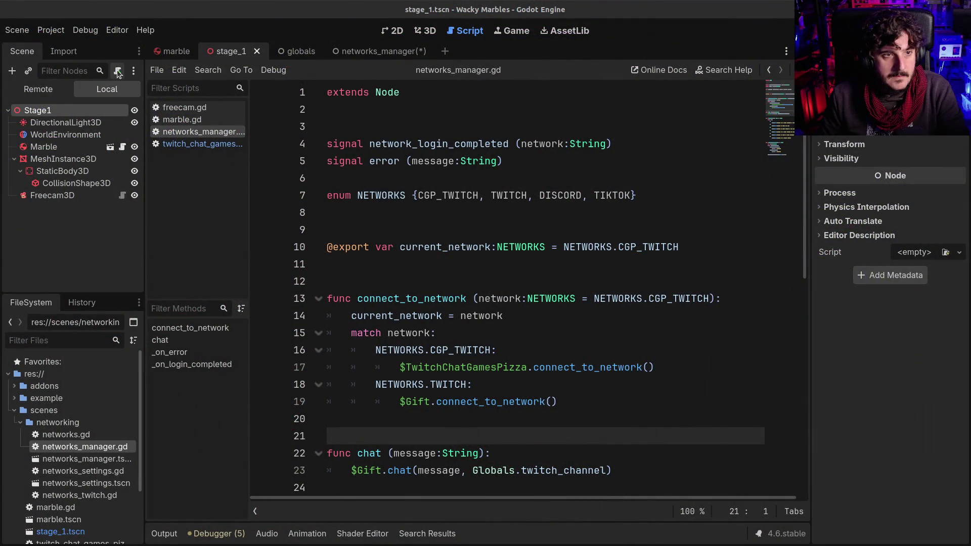
# - Attach a new script named res://scenes/stage.gd to the Stage1 node
pyautogui.click(117, 70)
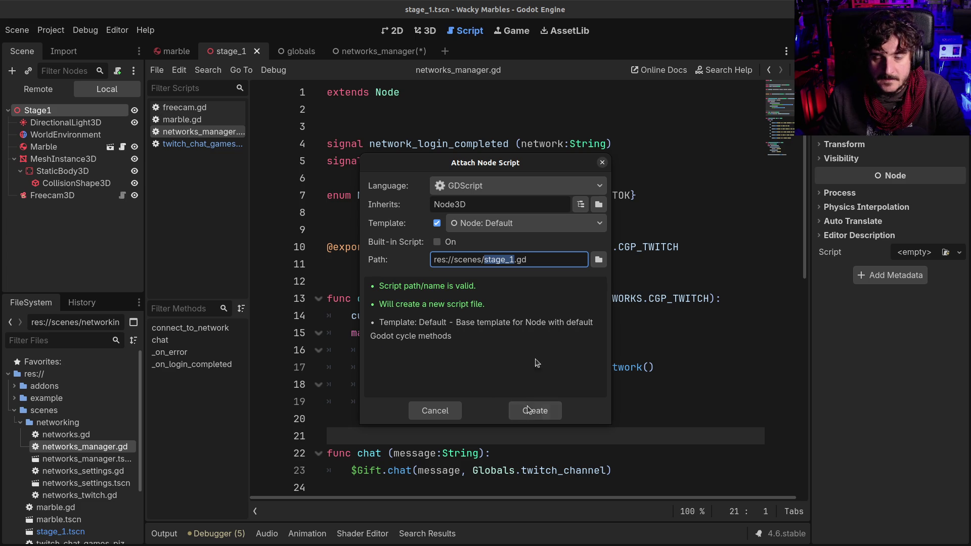
pyautogui.write('stage')
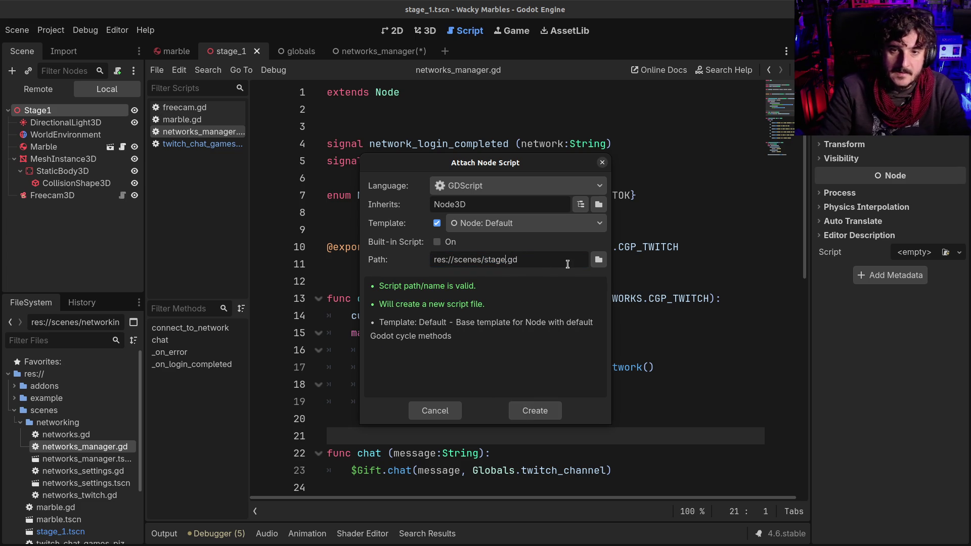
pyautogui.press('Return')
# - Replace the template body with NetworksManager.connect_to_network(), delete the comment, and save the scene
pyautogui.click(348, 178)
pyautogui.moveTo(349, 178); pyautogui.dragTo(416, 327)
pyautogui.write('NetworksManager.connect_to_network()')
pyautogui.doubleClick(431, 144)
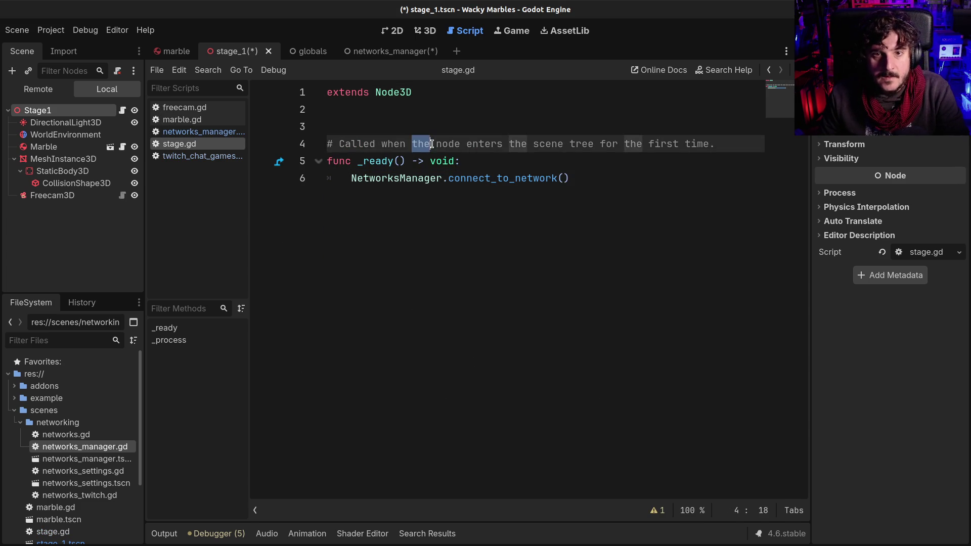
pyautogui.tripleClick(432, 144)
pyautogui.press('BackSpace')
pyautogui.hotkey('ctrl', 's')
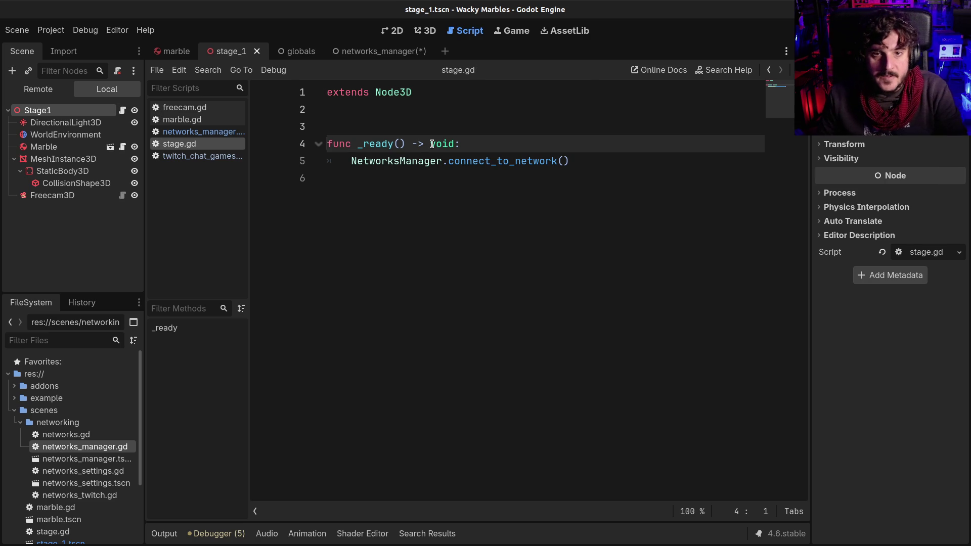
pyautogui.doubleClick(470, 161)
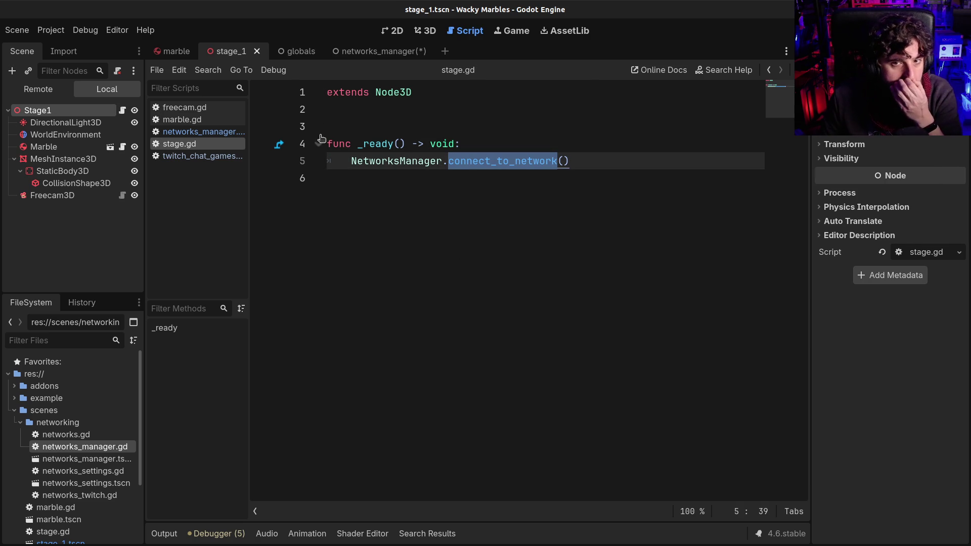
# - Review connect_to_network in networks_manager.gd, including its TwitchChatGamesPizza call on line 17
pyautogui.click(181, 132)
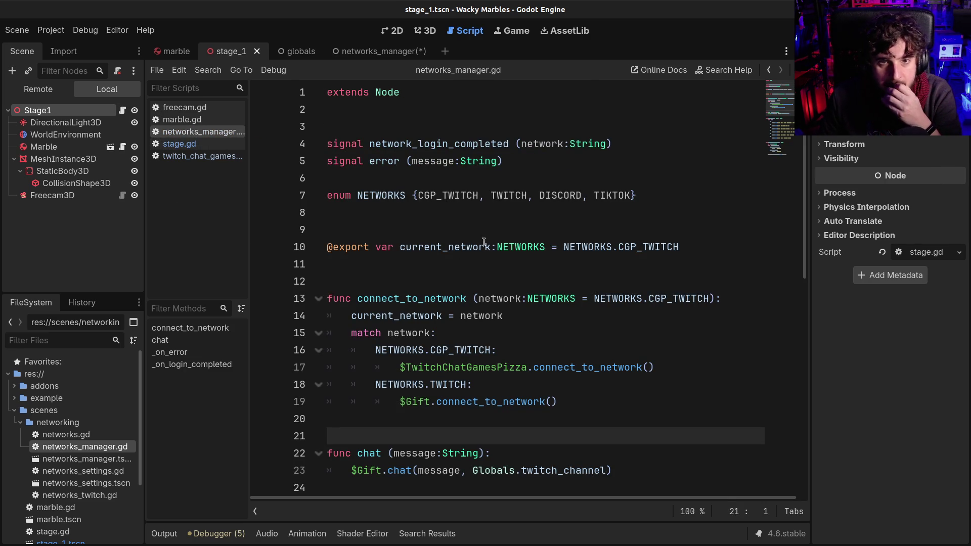
pyautogui.scroll(-2, 469, 138)
pyautogui.scroll(1, 464, 151)
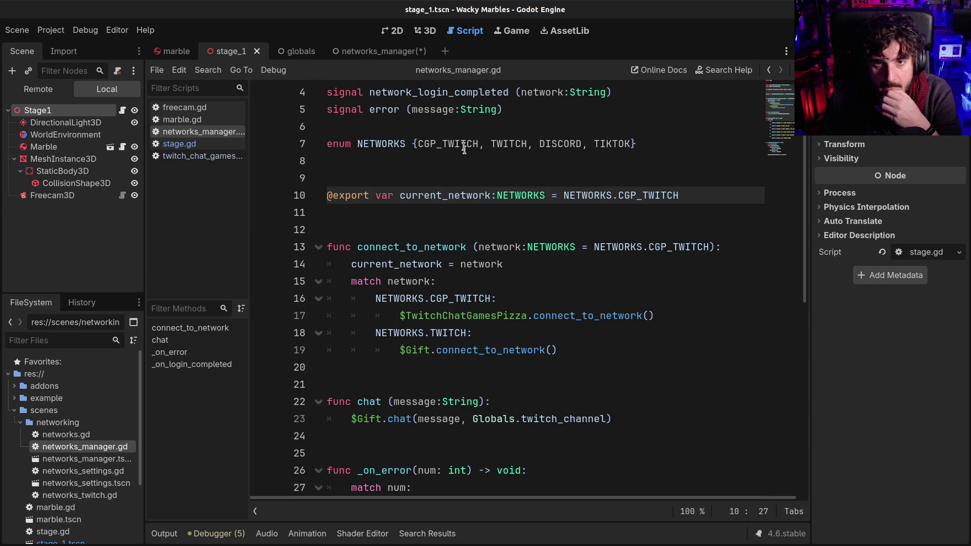
pyautogui.scroll(-1, 442, 200)
pyautogui.click(434, 196)
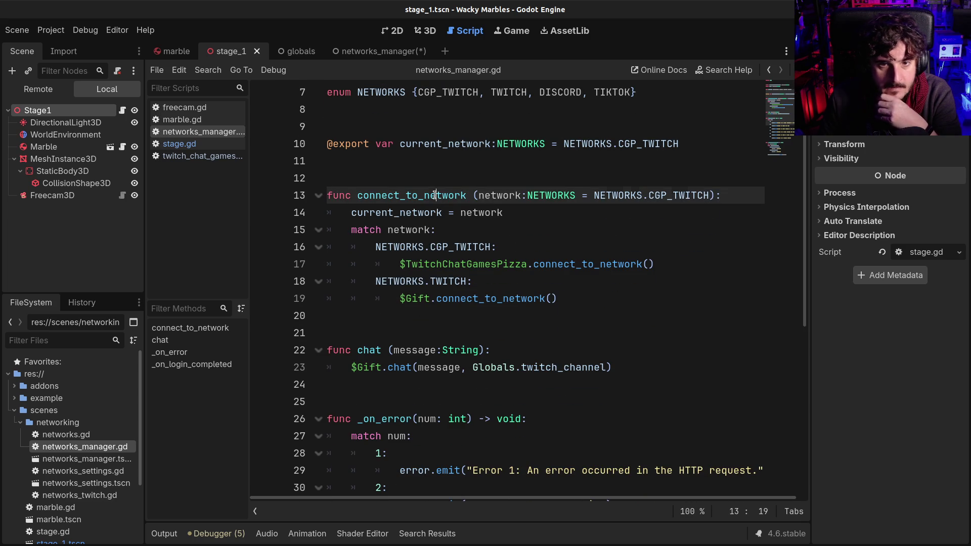
pyautogui.click(571, 263)
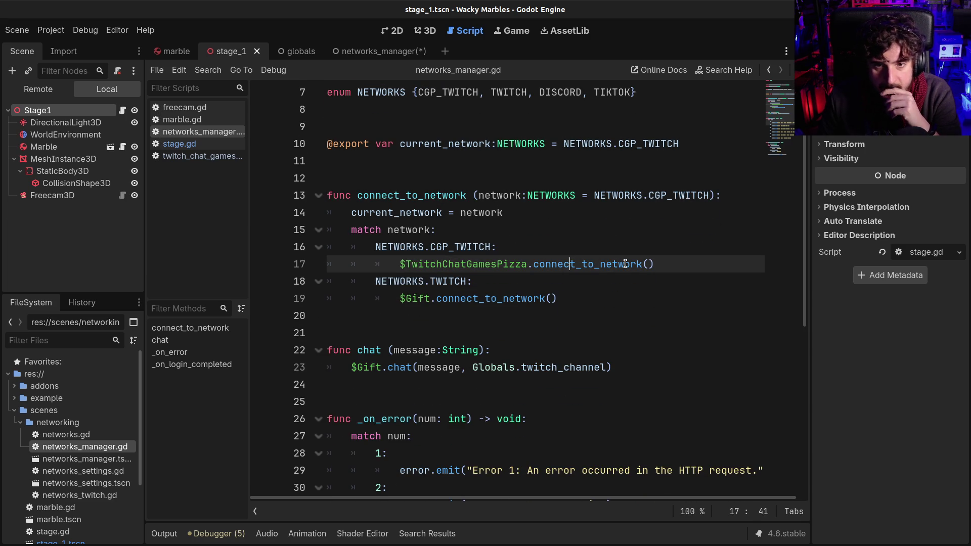
pyautogui.click(439, 252)
pyautogui.click(575, 262)
pyautogui.click(442, 264)
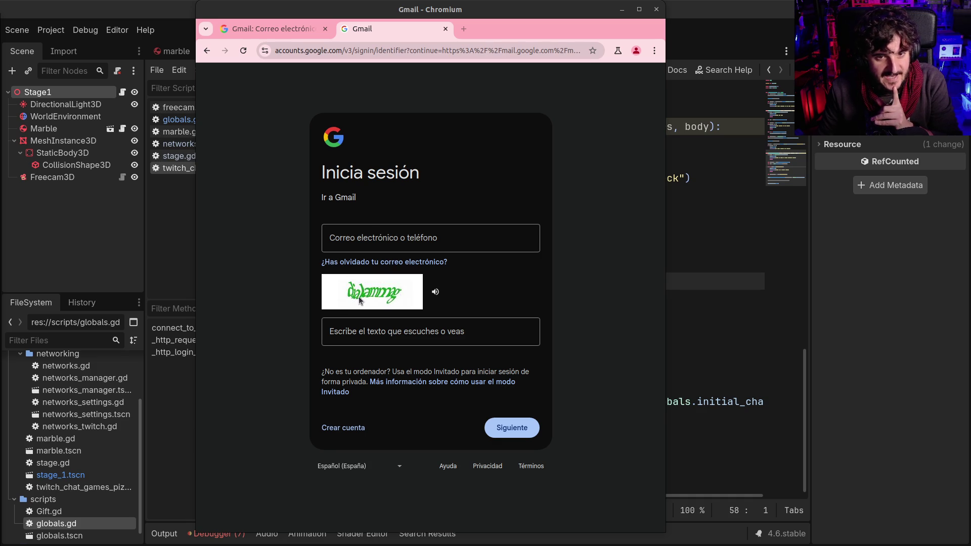
# - Play the audio version of the Gmail sign-in captcha
pyautogui.click(438, 293)
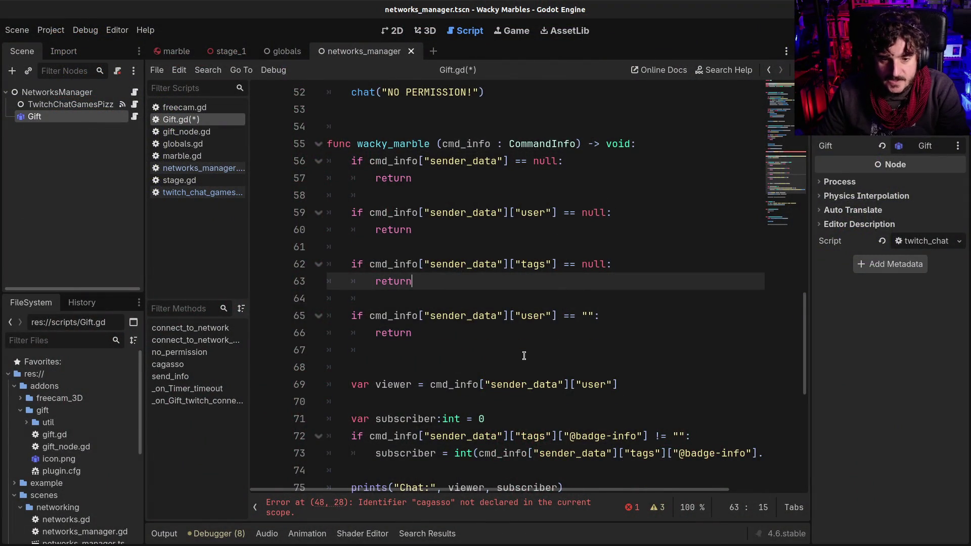
# - Change line 48 to add_command("wacky", wacky_marble)
pyautogui.scroll(2, 529, 349)
pyautogui.scroll(1, 524, 355)
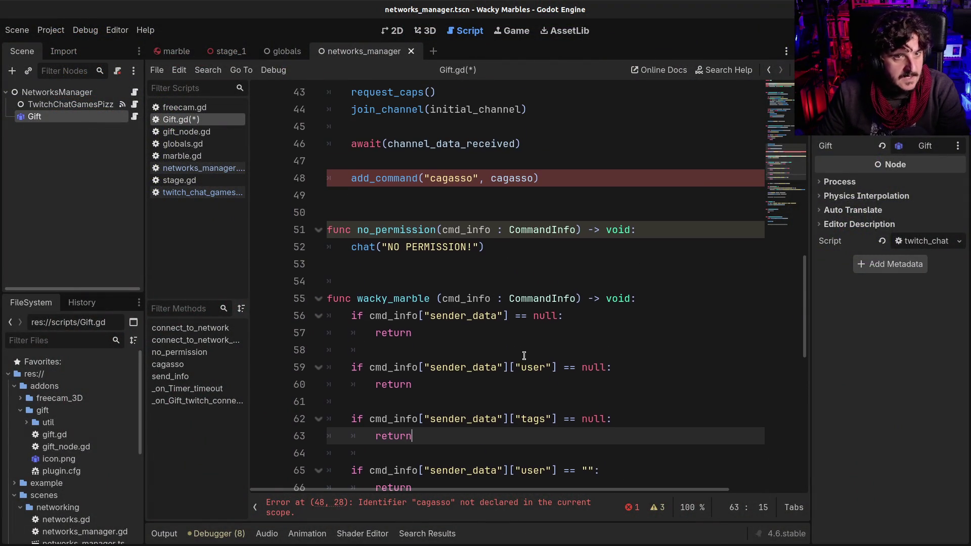
pyautogui.click(444, 178)
pyautogui.doubleClick(521, 178)
pyautogui.write('wacky_marble')
pyautogui.scroll(-2, 526, 243)
pyautogui.scroll(1, 490, 257)
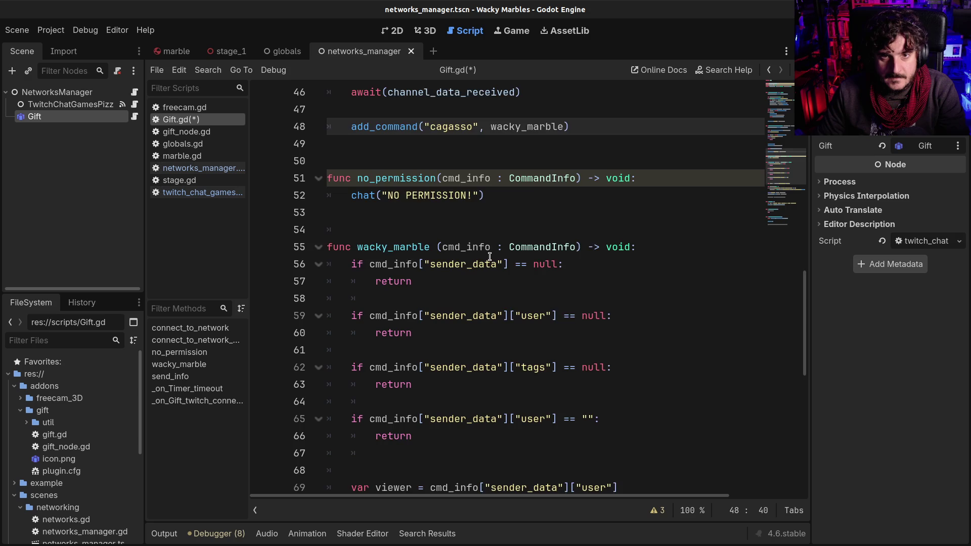
pyautogui.scroll(1, 489, 256)
pyautogui.doubleClick(457, 178)
pyautogui.write('wack')
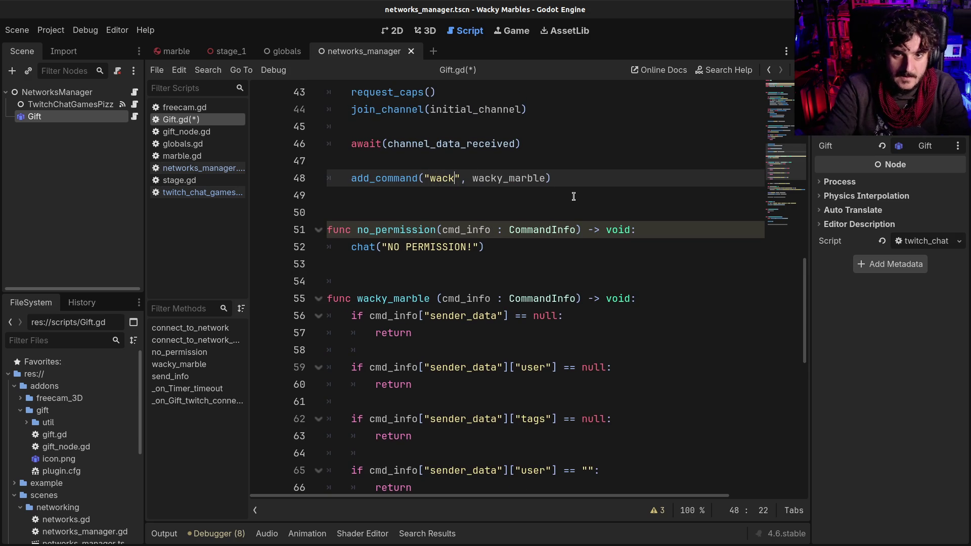
pyautogui.write('y')
pyautogui.press('End')
# - Add a "marble" command for wacky_marble on line 49 and duplicate it below
pyautogui.press('Return')
pyautogui.write('add_command("wacky", wacky_marble)')
pyautogui.click(438, 197)
pyautogui.doubleClick(438, 197)
pyautogui.write('marble')
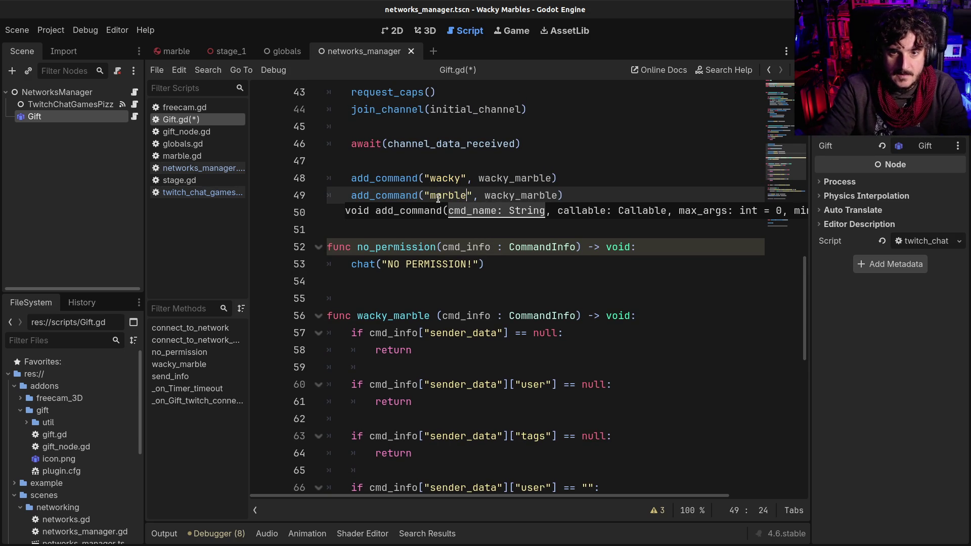
pyautogui.press('Home')
pyautogui.hotkey('shift', 'End')
pyautogui.hotkey('ctrl', 'c')
pyautogui.press('End')
pyautogui.press('Return')
pyautogui.hotkey('ctrl', 'v')
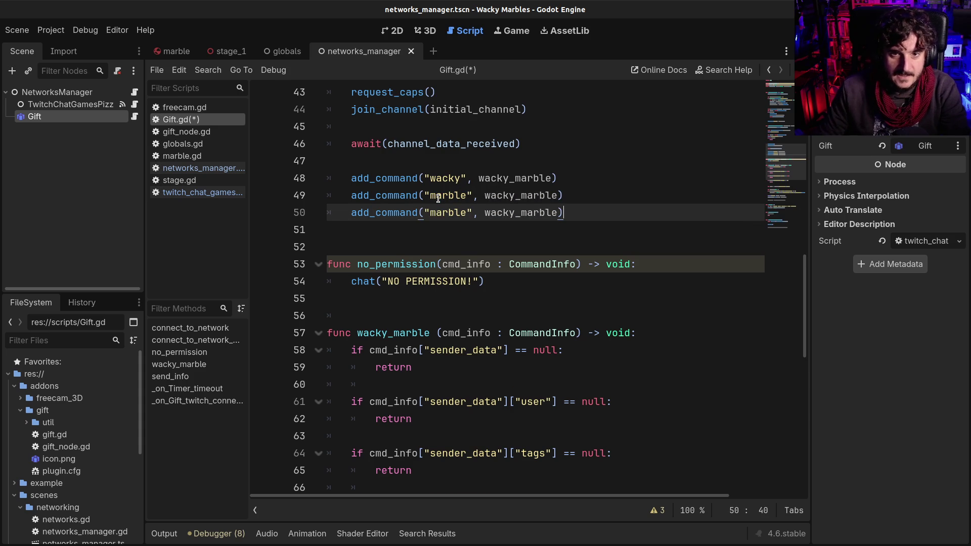
# - Rename line 50's command to "canica", add another copy below, and save Gift.gd
pyautogui.doubleClick(442, 212)
pyautogui.write('canica')
pyautogui.press('Home')
pyautogui.hotkey('shift', 'End')
pyautogui.hotkey('ctrl', 'c')
pyautogui.press('End')
pyautogui.press('Return')
pyautogui.hotkey('ctrl', 'v')
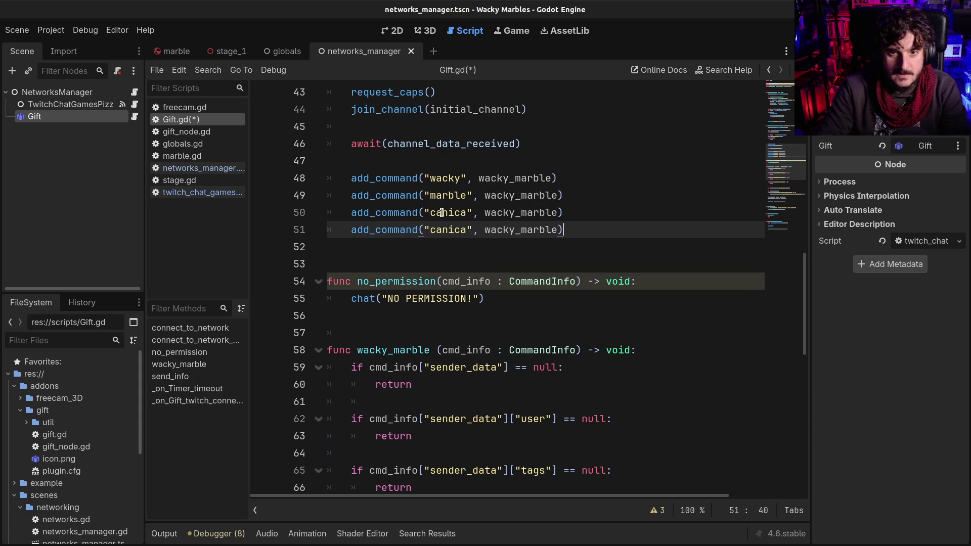
pyautogui.doubleClick(451, 230)
pyautogui.write('c')
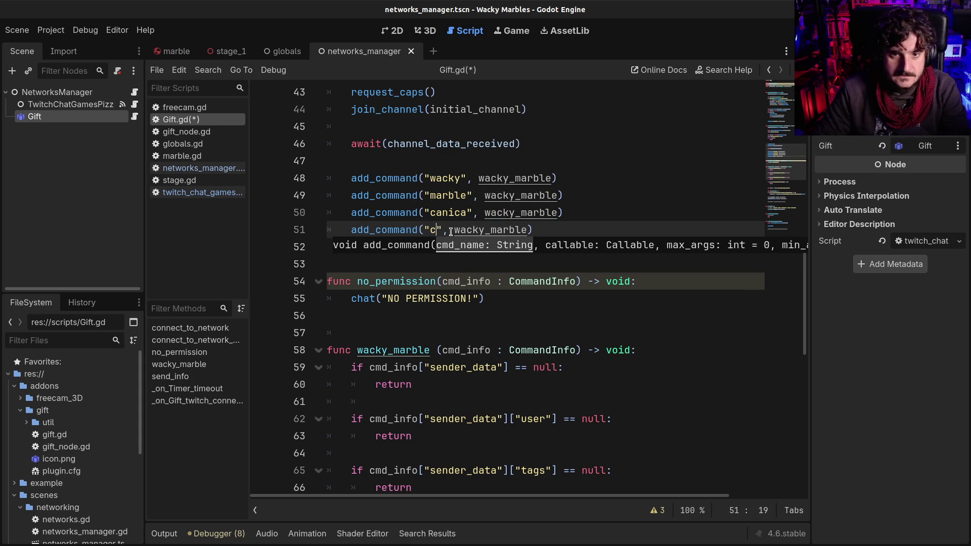
pyautogui.hotkey('ctrl', 's')
# - Replace the Liminal Babies message in send_info with "Wacky Marbles"
pyautogui.scroll(-6, 455, 263)
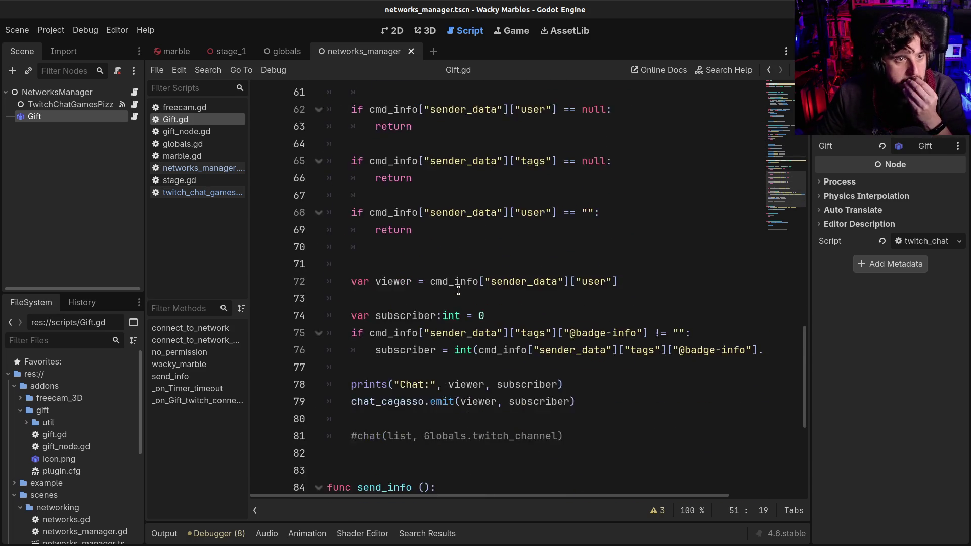
pyautogui.scroll(-5, 458, 290)
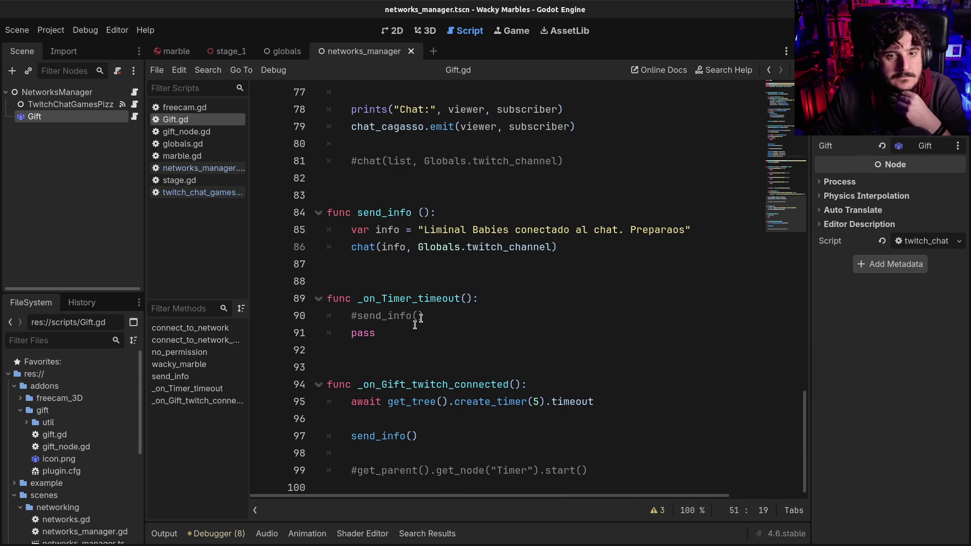
pyautogui.click(412, 218)
pyautogui.click(423, 230)
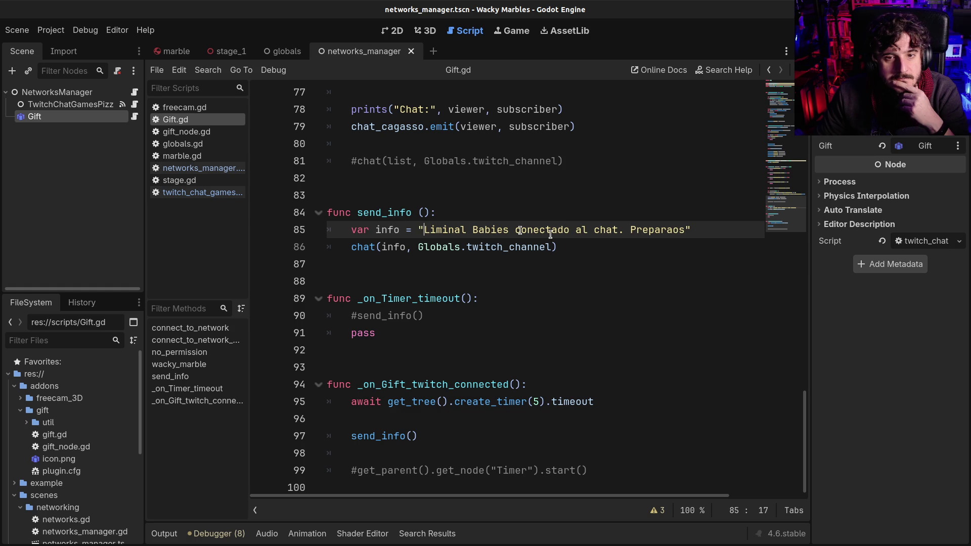
pyautogui.keyDown('shift'); pyautogui.click(685, 230); pyautogui.keyUp('shift')
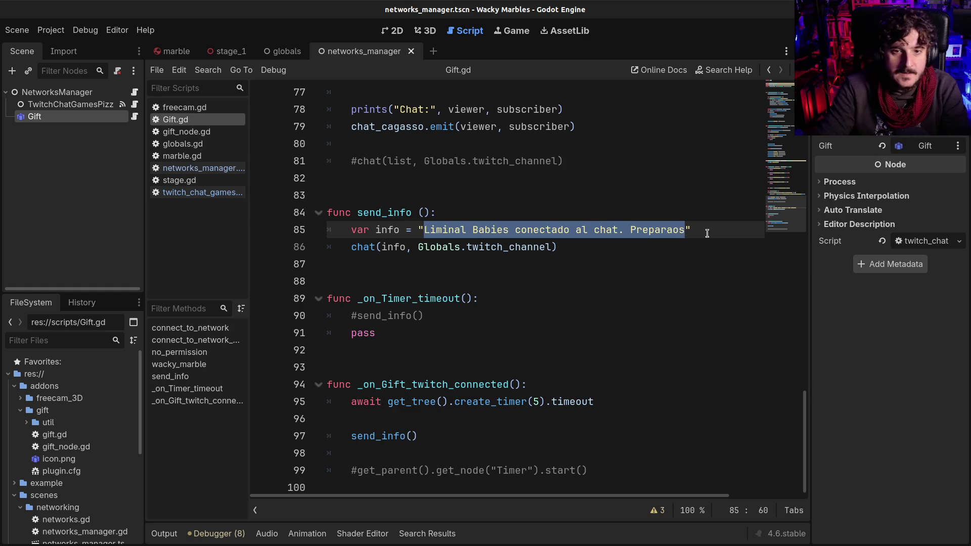
pyautogui.write('Wacky Marbles')
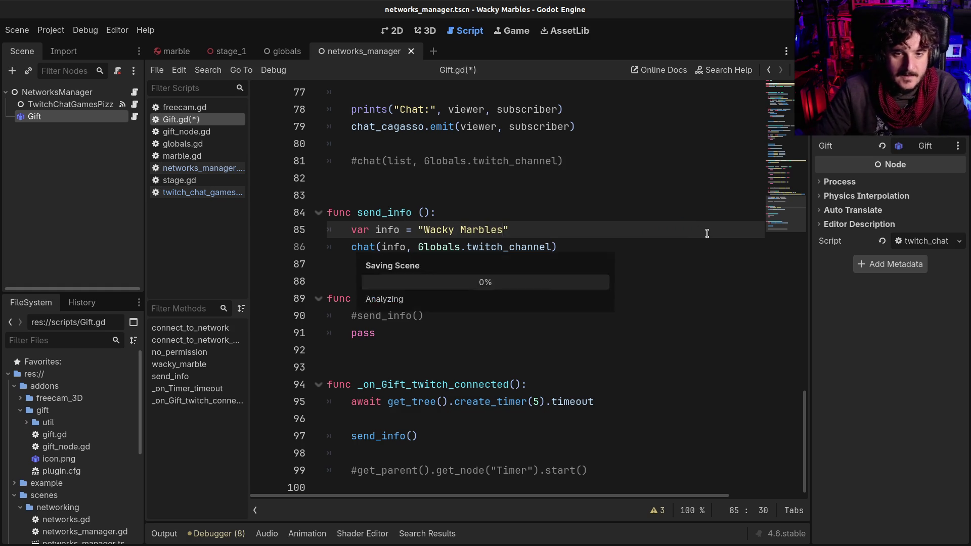
pyautogui.click(465, 261)
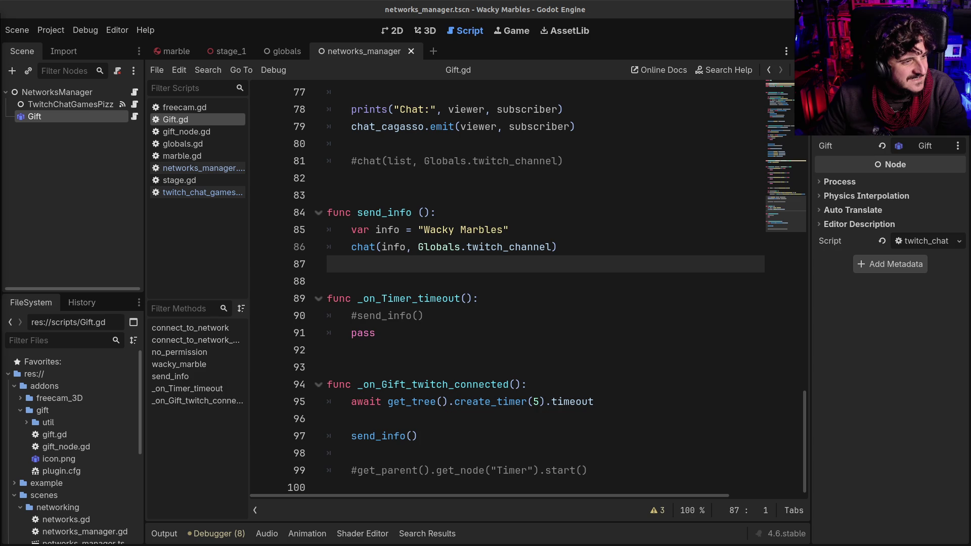
pyautogui.click(606, 278)
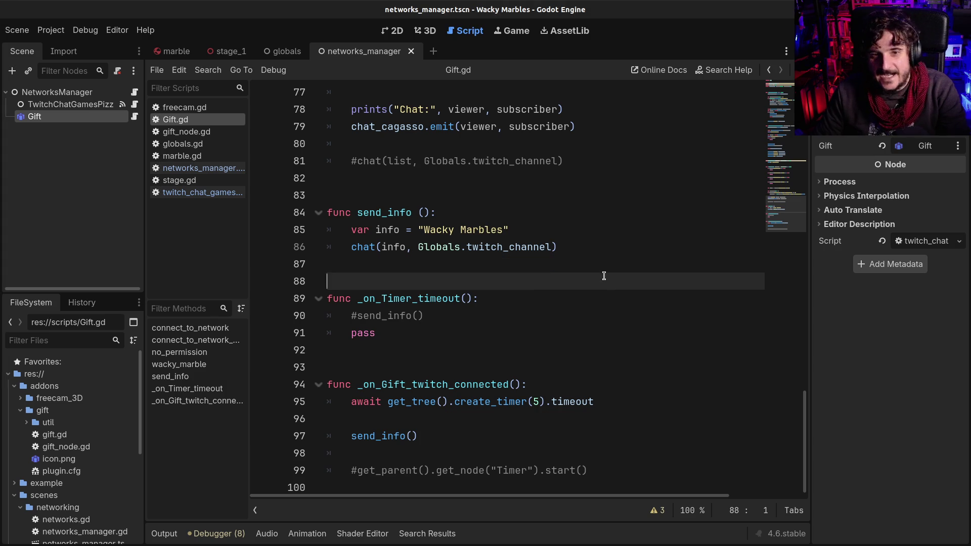
# - In the stage_1 scene, inspect the NetworksManager.connect_to_network() call on line 5 of stage.gd
pyautogui.click(227, 51)
pyautogui.click(636, 163)
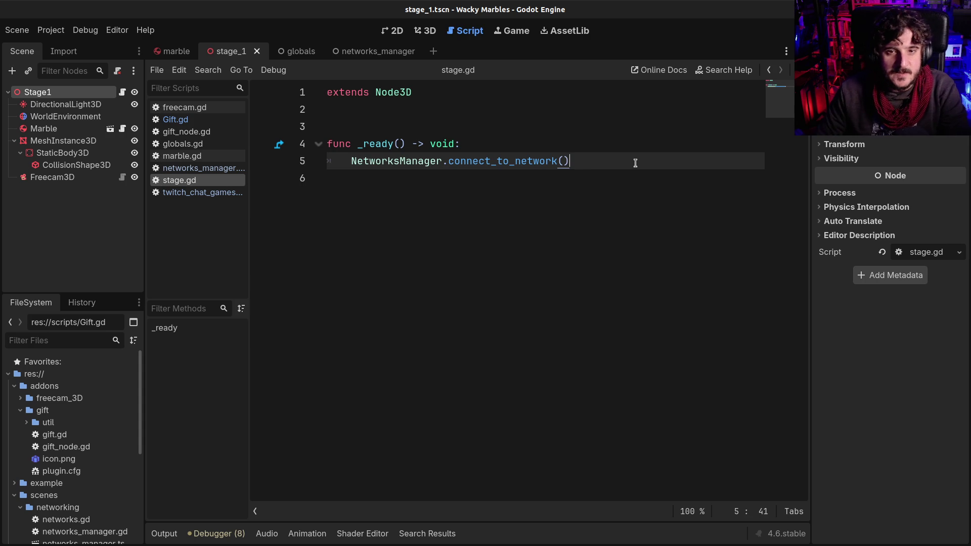
pyautogui.click(411, 160)
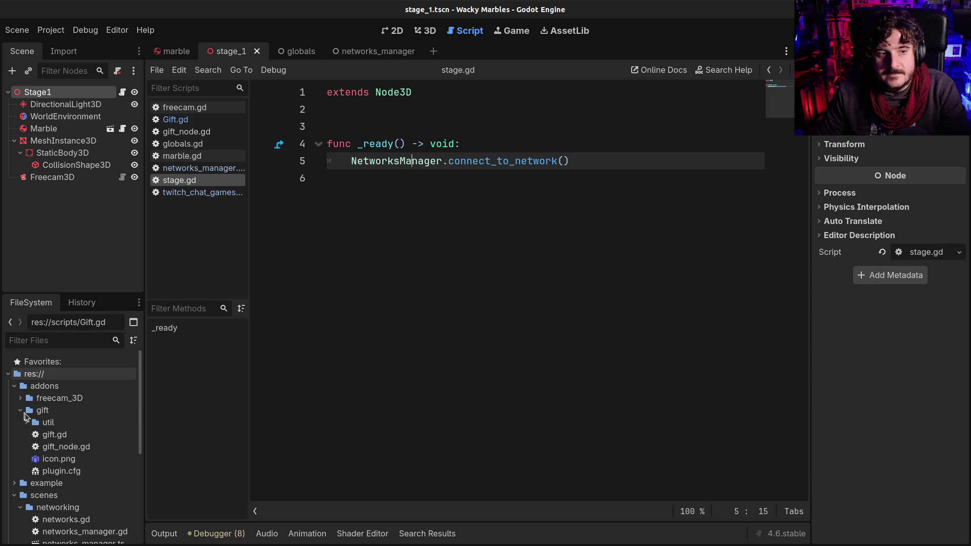
pyautogui.scroll(-3, 55, 496)
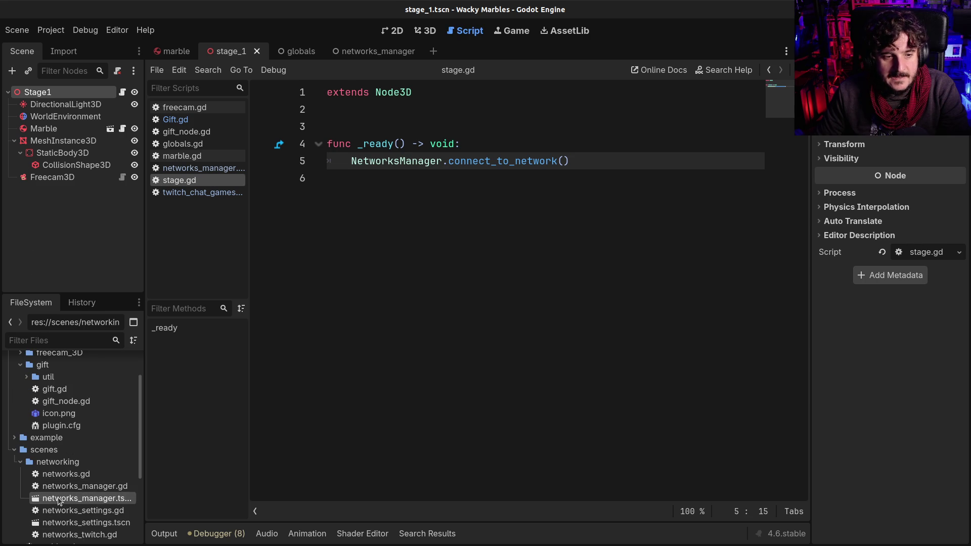
# - View the NetworksManager node's signals in the networks_manager scene, then return to stage.gd
pyautogui.doubleClick(58, 497)
pyautogui.click(74, 92)
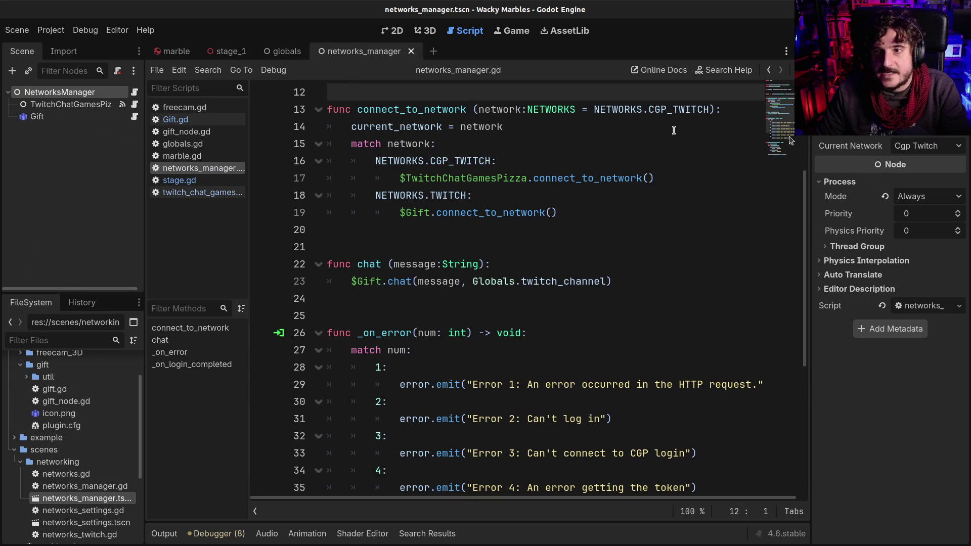
pyautogui.click(863, 129)
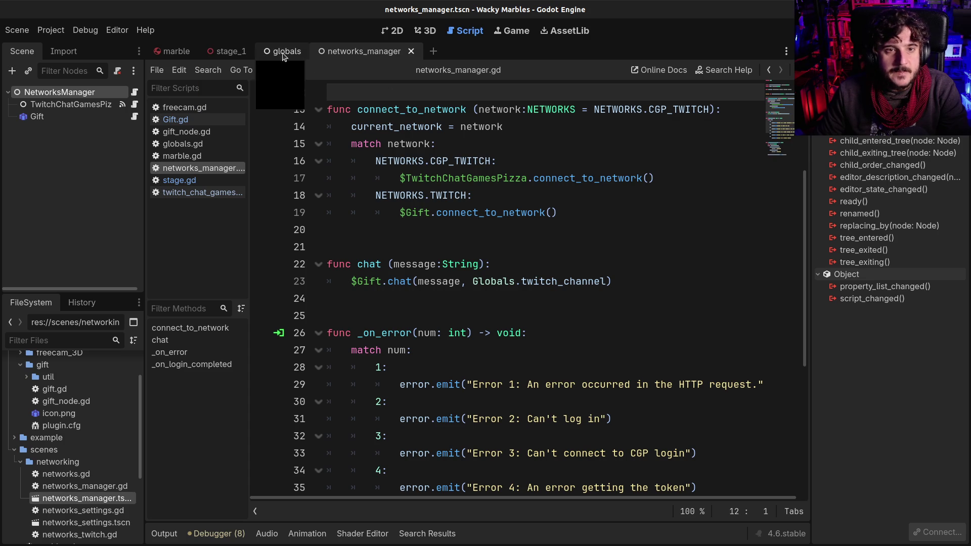
pyautogui.click(214, 54)
pyautogui.click(632, 165)
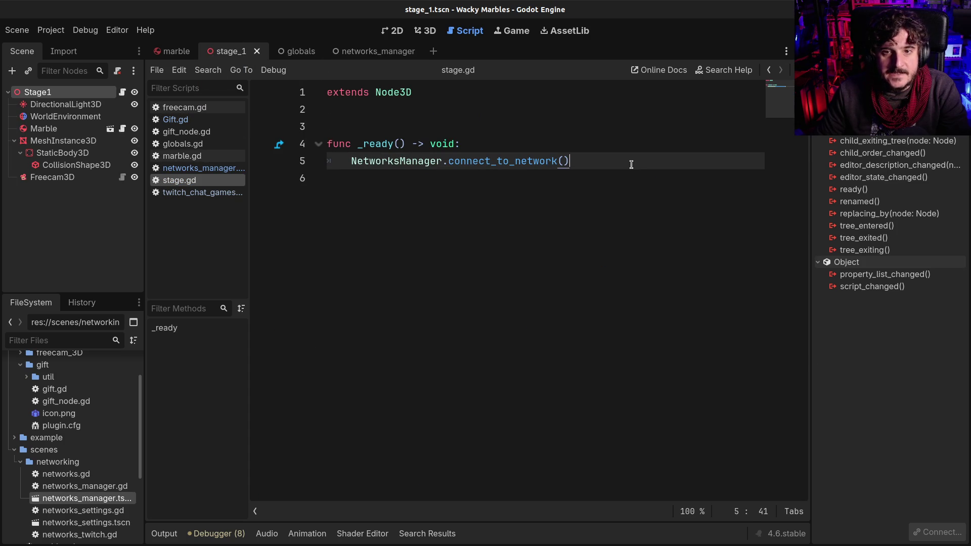
# - Begin a new function below _ready, checking networks_manager.gd for its name
pyautogui.press('Return')
pyautogui.press('Return')
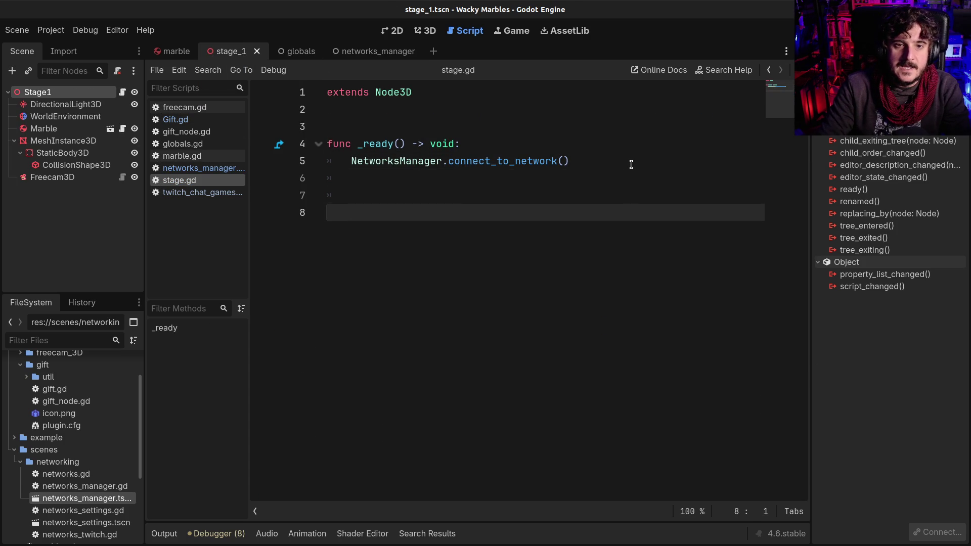
pyautogui.press('Return')
pyautogui.press('Return')
pyautogui.write('func ')
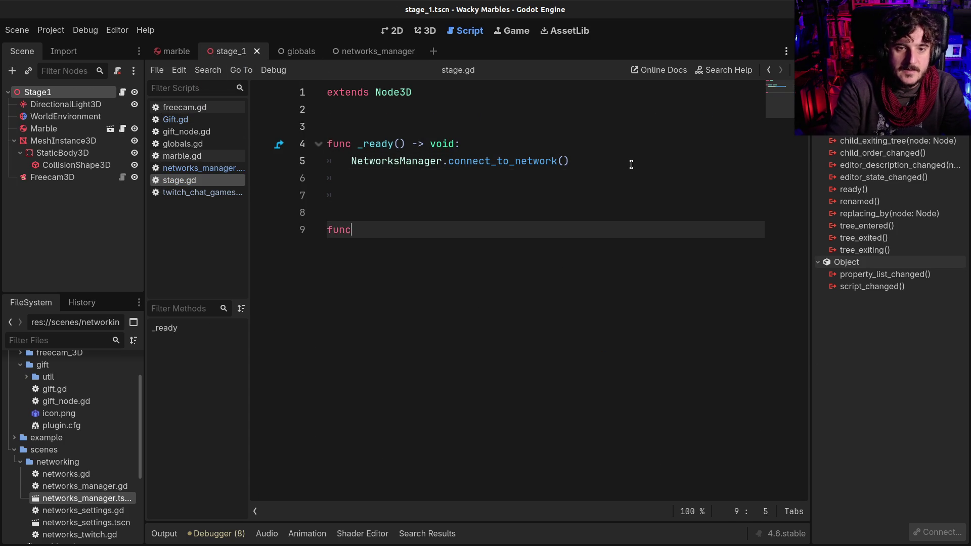
pyautogui.write('start')
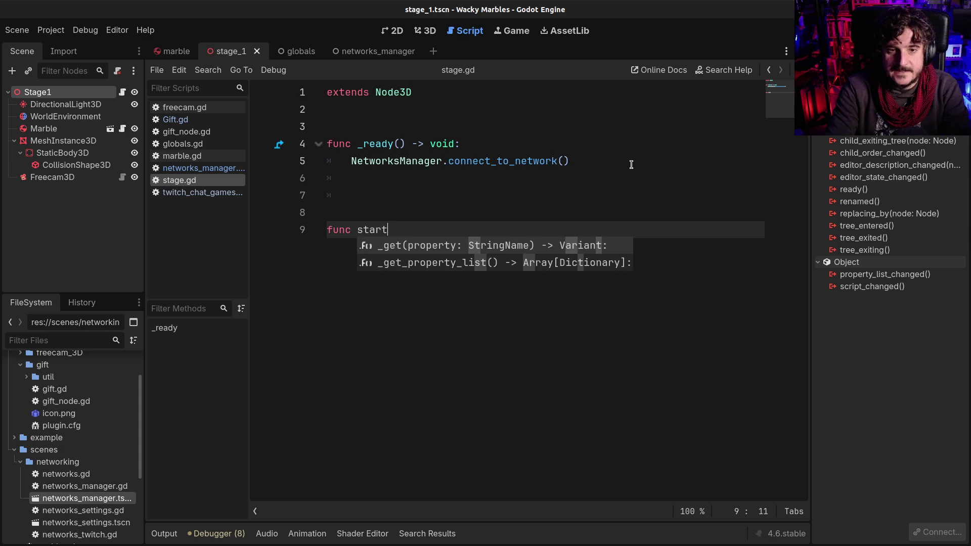
pyautogui.press('BackSpace')
pyautogui.press('BackSpace')
pyautogui.press('BackSpace')
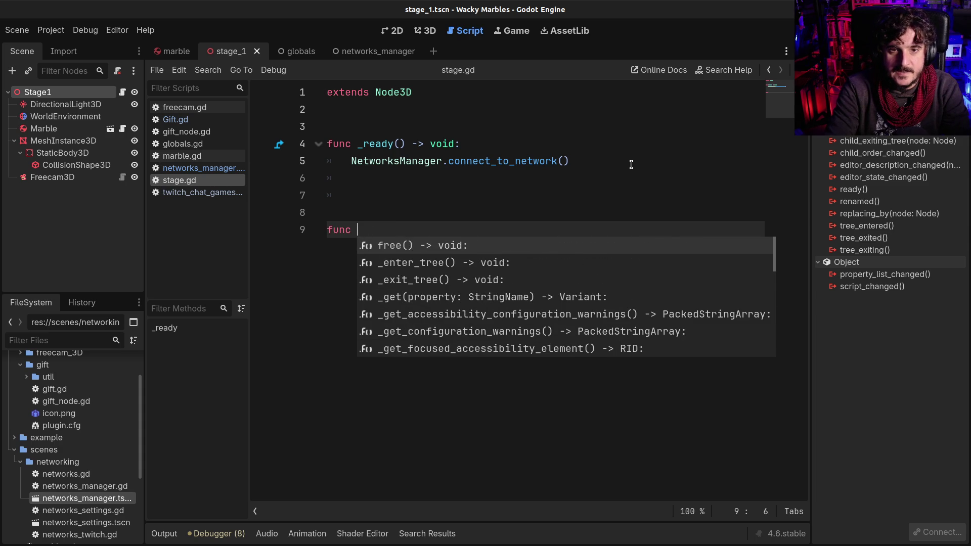
pyautogui.write('chat_')
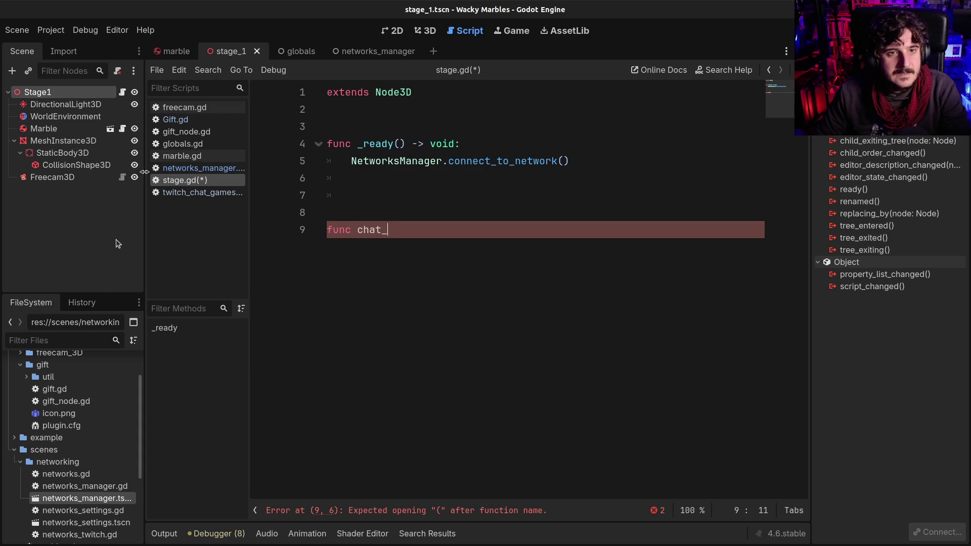
pyautogui.click(356, 51)
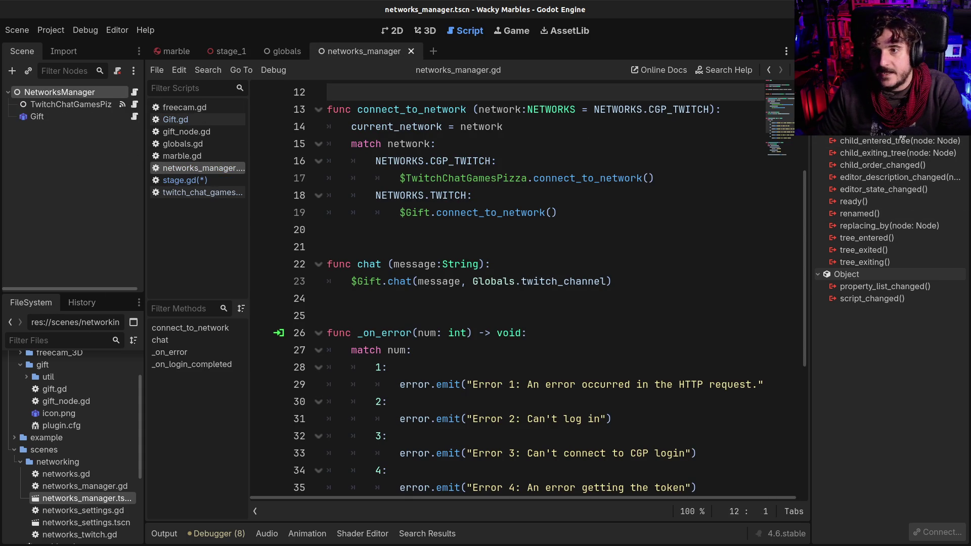
pyautogui.click(769, 70)
# - Define func network_logged(network:String) with a pass body
pyautogui.doubleClick(373, 230)
pyautogui.write('network')
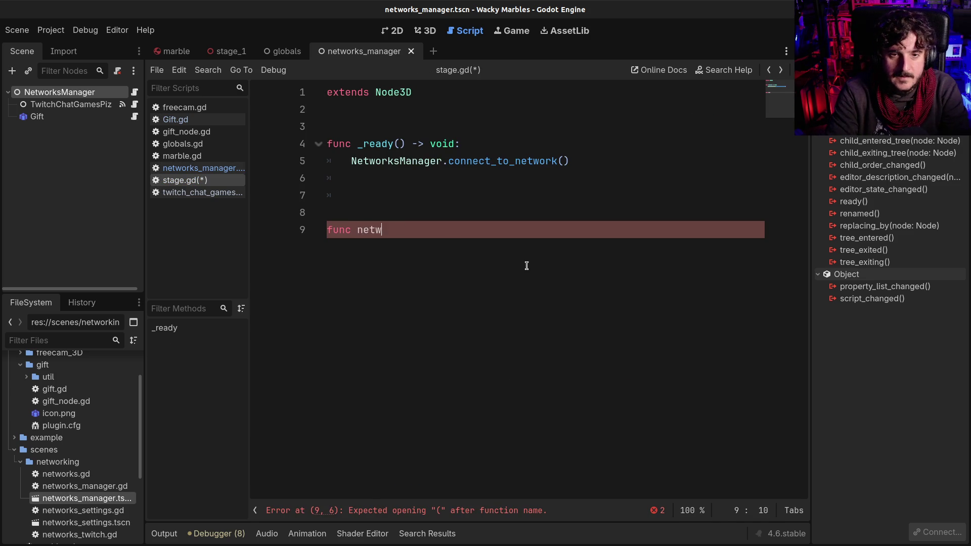
pyautogui.write('_logge')
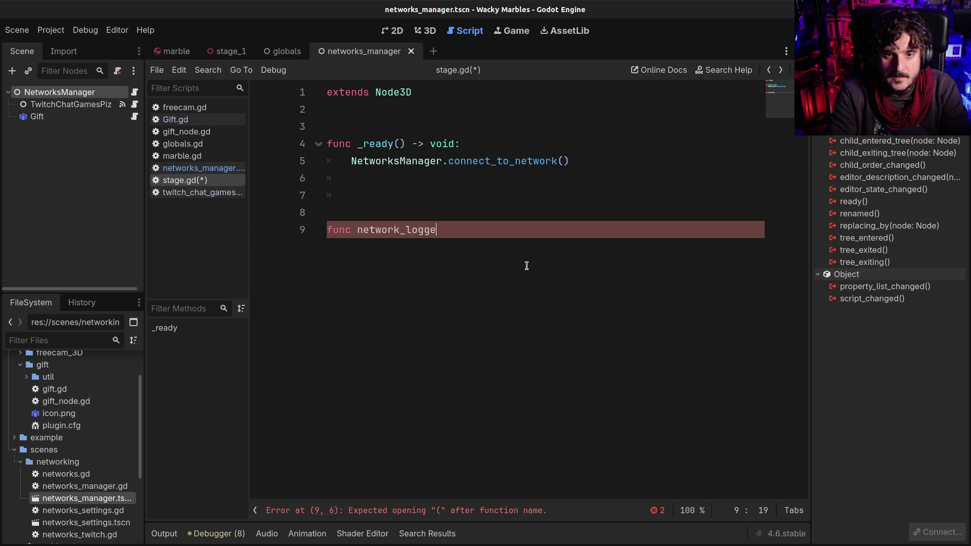
pyautogui.write('d ():')
pyautogui.press('Return')
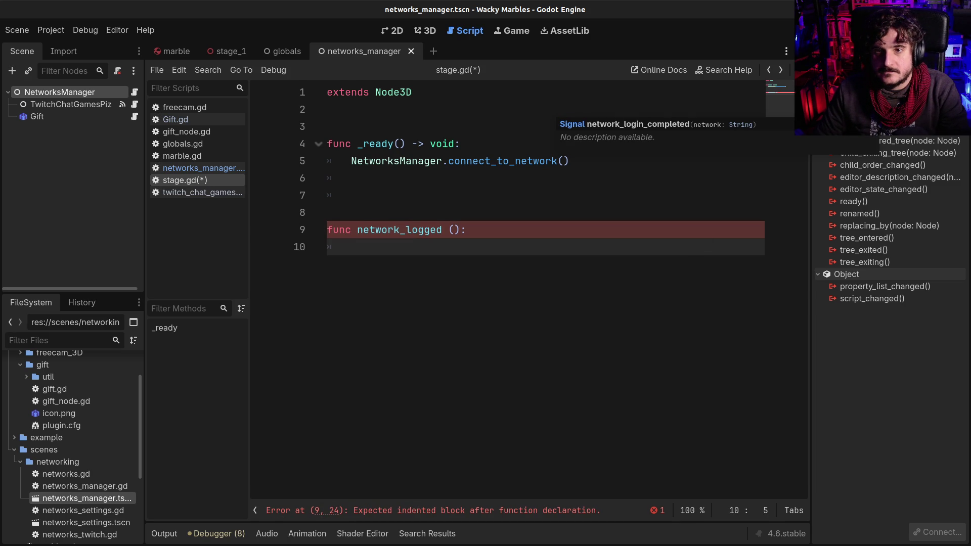
pyautogui.click(455, 230)
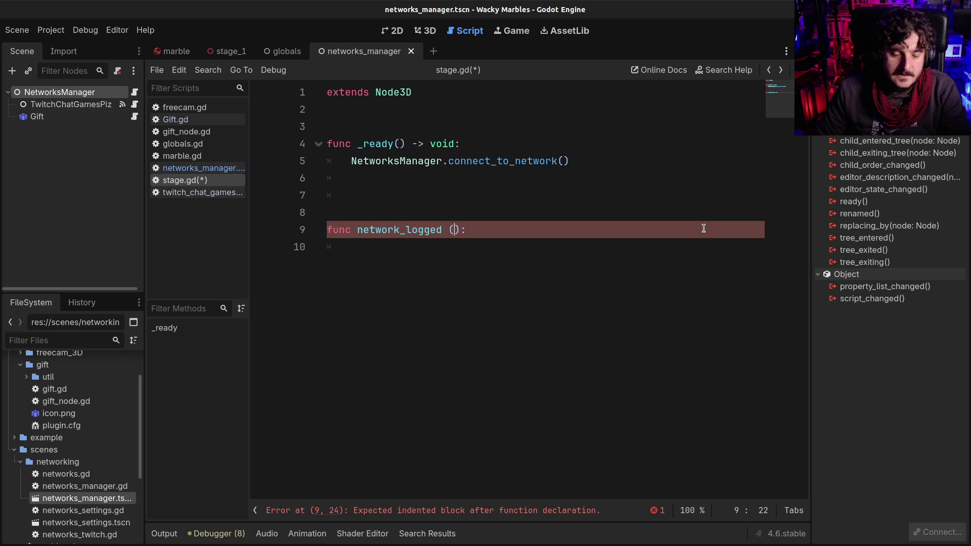
pyautogui.write('network')
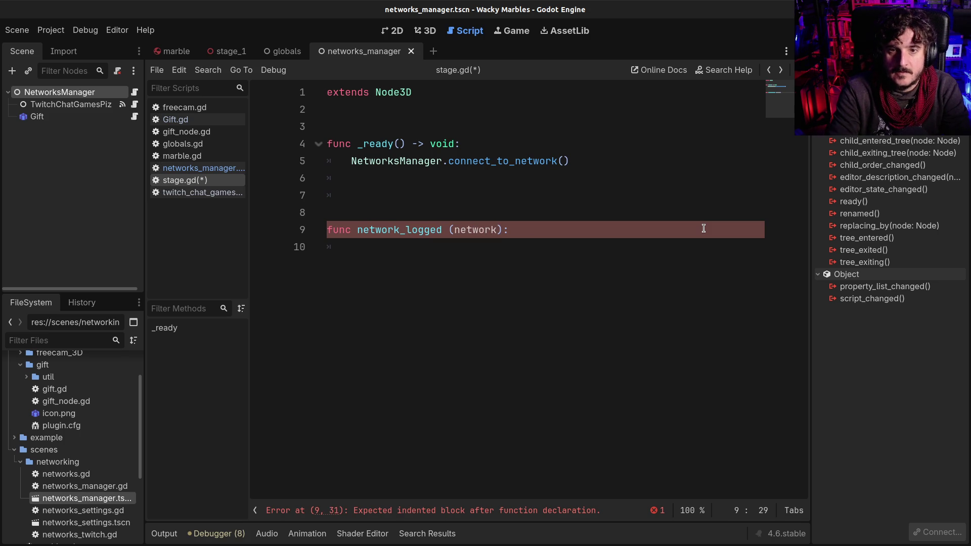
pyautogui.write(':String')
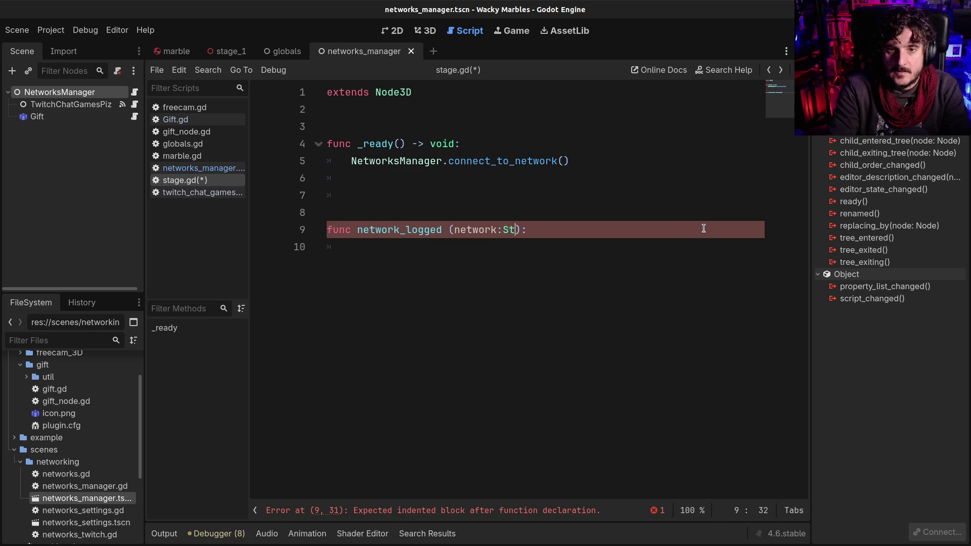
pyautogui.press('Escape')
pyautogui.press('Up')
pyautogui.press('Up')
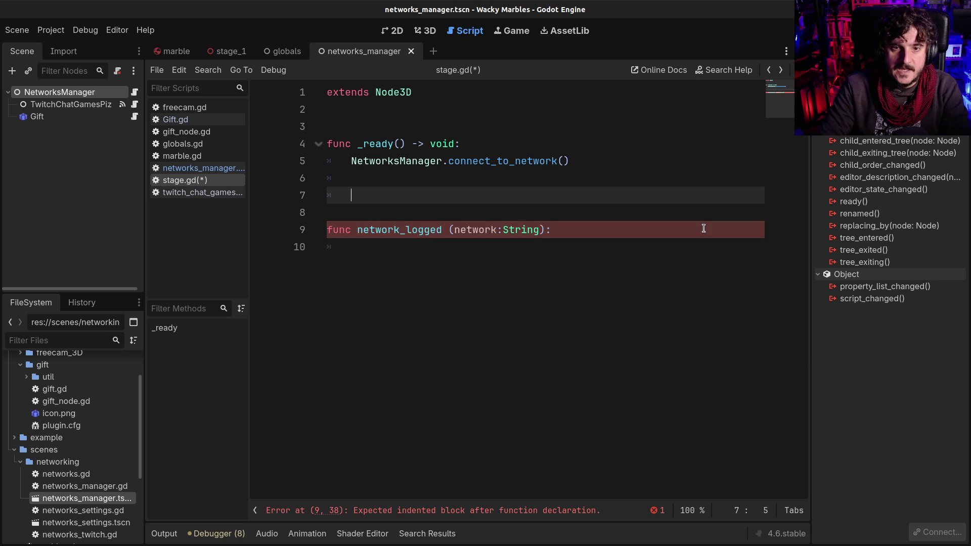
pyautogui.press('Down')
pyautogui.press('Down')
pyautogui.press('Down')
pyautogui.write('pass')
# - Duplicate the connect_to_network line and trim the copy down to 'NetworksManager.'
pyautogui.press('Up')
pyautogui.press('Up')
pyautogui.press('Up')
pyautogui.press('End')
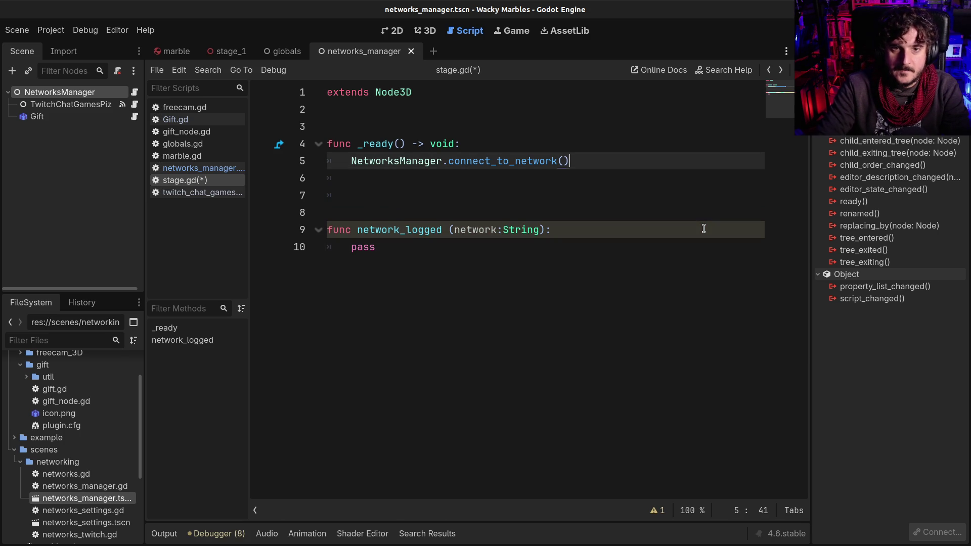
pyautogui.hotkey('shift', 'Home')
pyautogui.hotkey('ctrl', 'c')
pyautogui.press('End')
pyautogui.press('Return')
pyautogui.hotkey('ctrl', 'v')
pyautogui.press('BackSpace')
pyautogui.press('BackSpace')
pyautogui.press('BackSpace')
pyautogui.press('BackSpace')
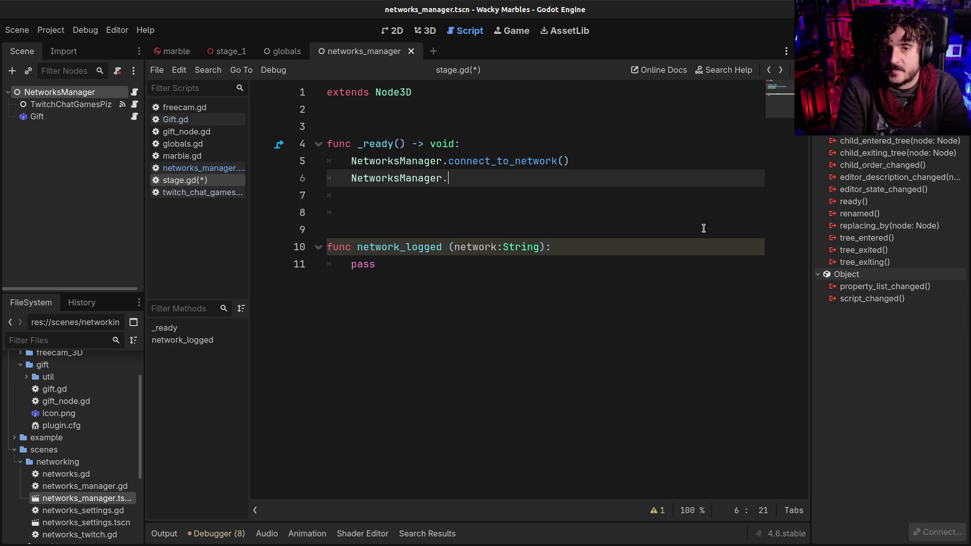
# - Connect NetworksManager's network_login_completed signal to network_logged in _ready
pyautogui.write('l')
pyautogui.press('BackSpace')
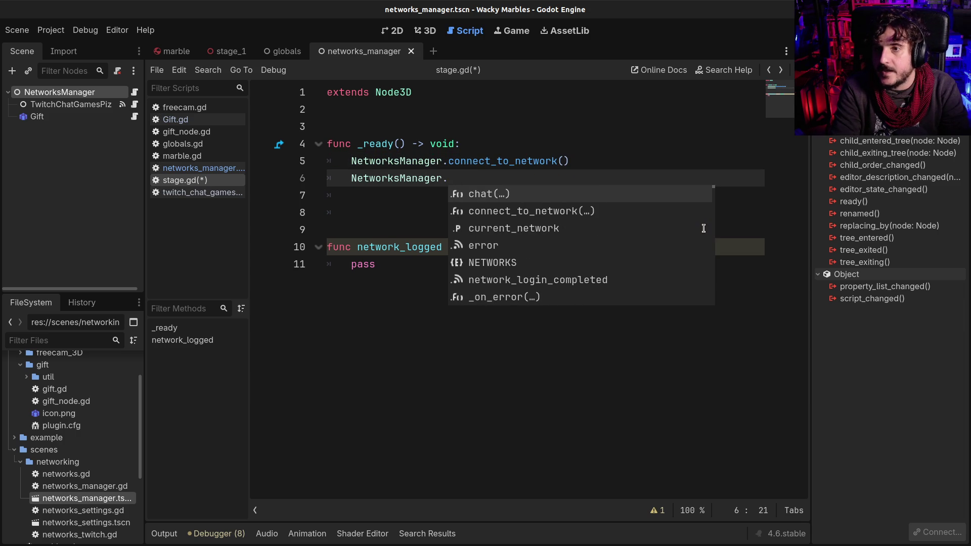
pyautogui.write('net')
pyautogui.press('Return')
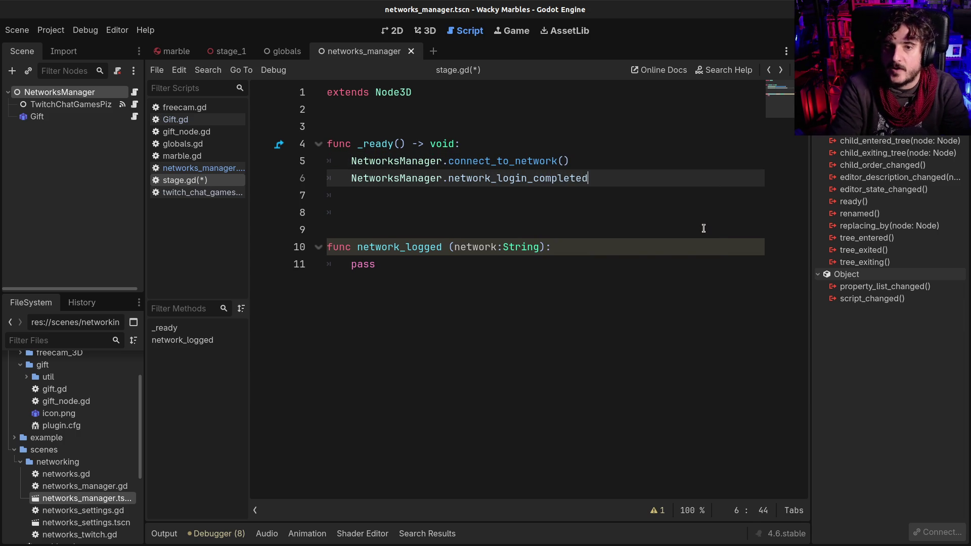
pyautogui.write('.')
pyautogui.press('Return')
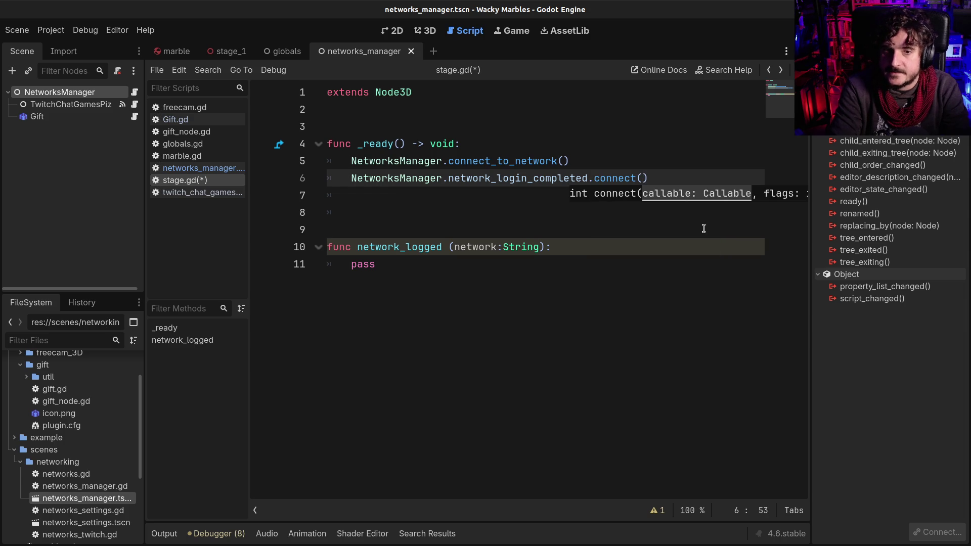
pyautogui.write('n')
pyautogui.press('Return')
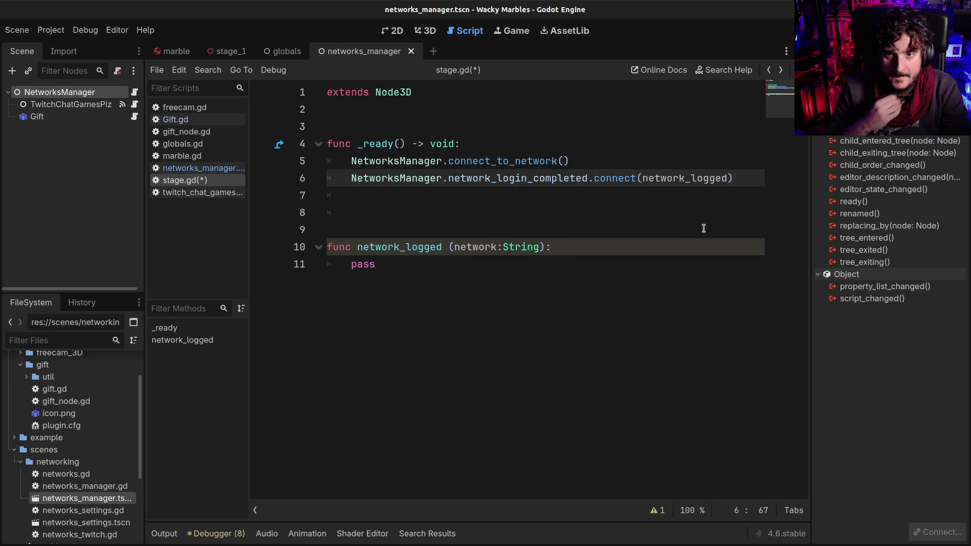
# - Replace network_logged's pass with an unfinished NetworksManager. call on line 11
pyautogui.doubleClick(355, 266)
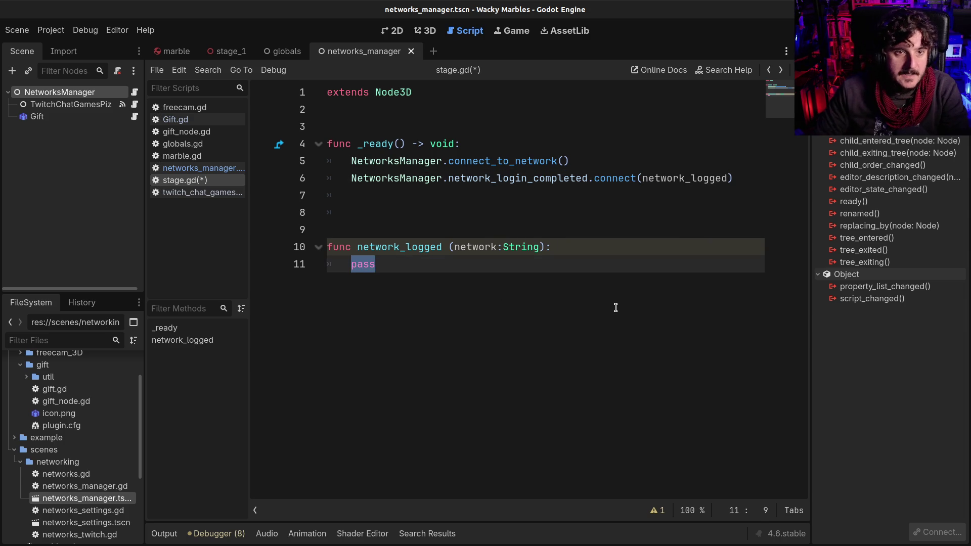
pyautogui.write('N')
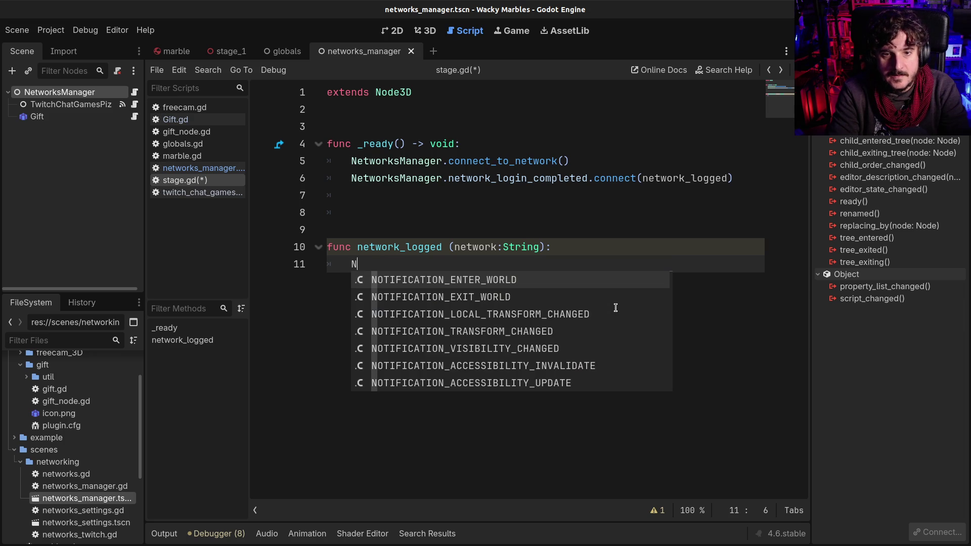
pyautogui.write('et')
pyautogui.press('Return')
pyautogui.write('.')
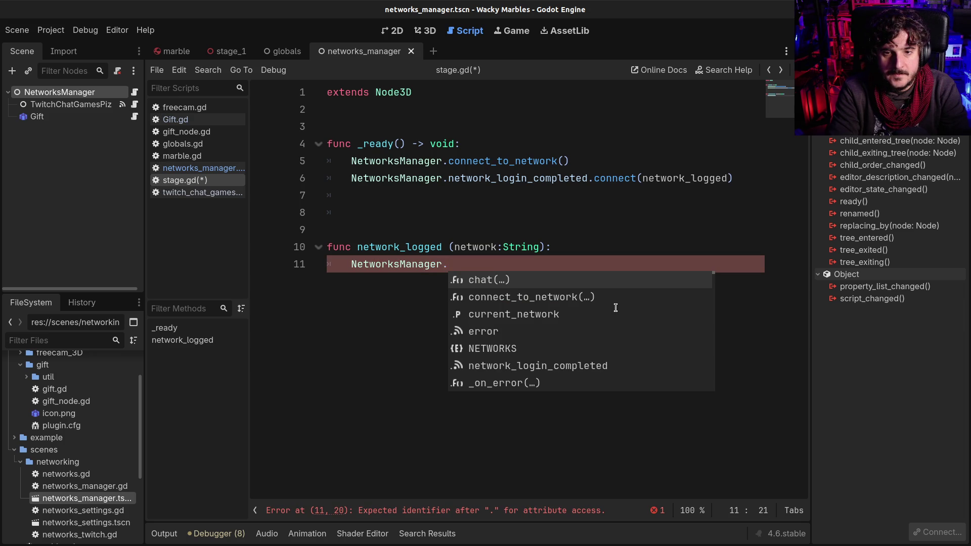
pyautogui.write('on')
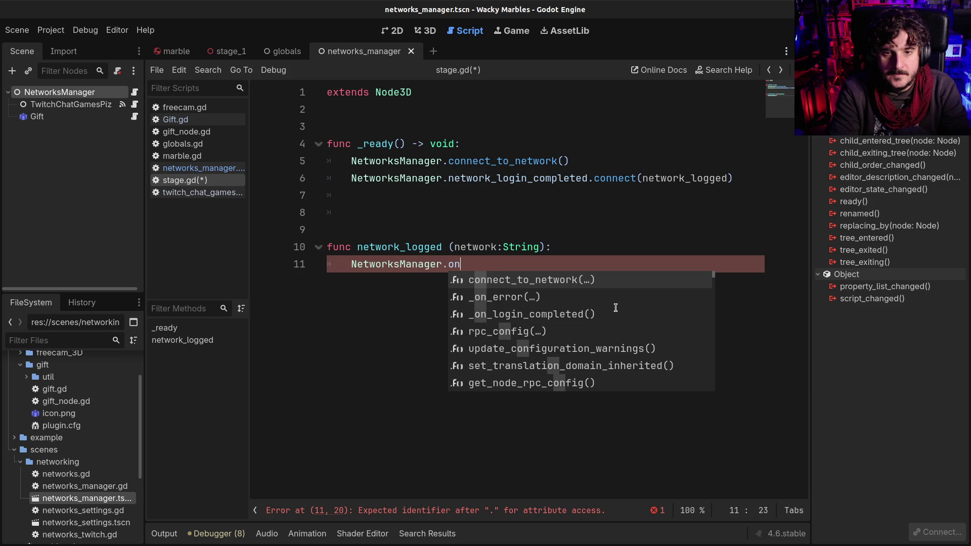
pyautogui.press('BackSpace')
pyautogui.press('BackSpace')
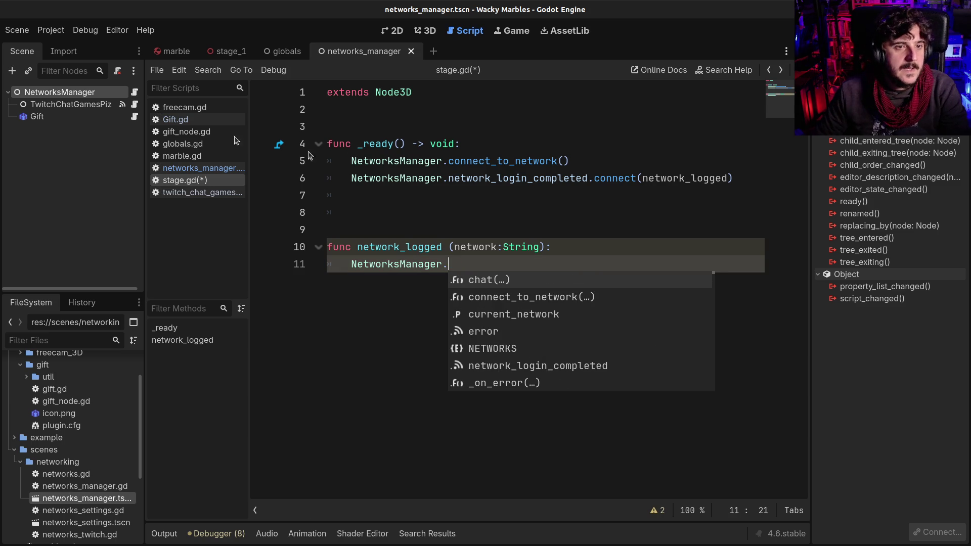
pyautogui.click(134, 92)
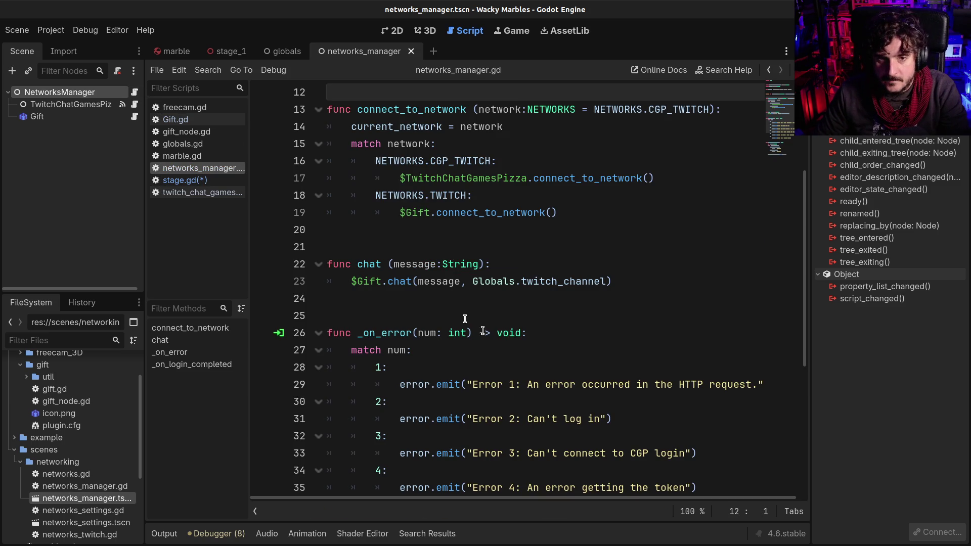
pyautogui.scroll(-5, 375, 260)
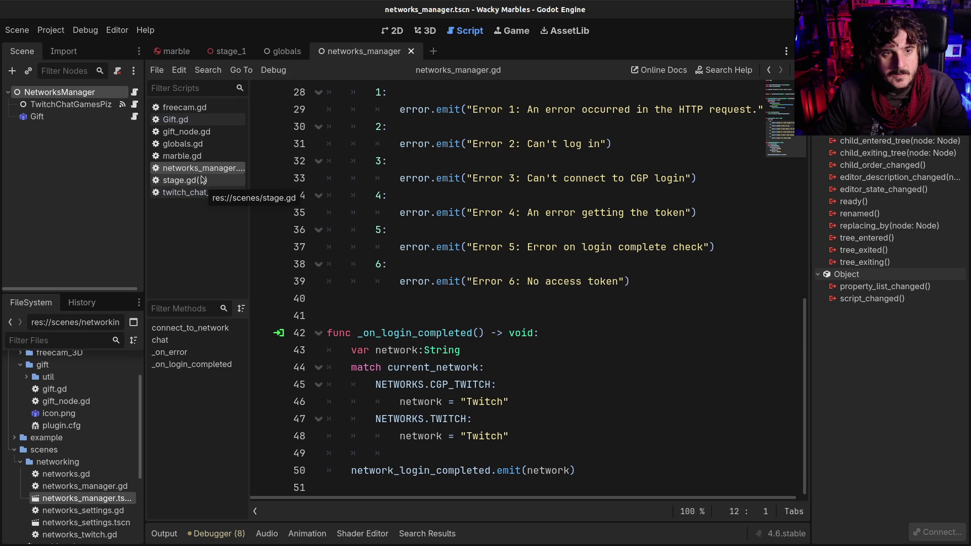
pyautogui.click(195, 123)
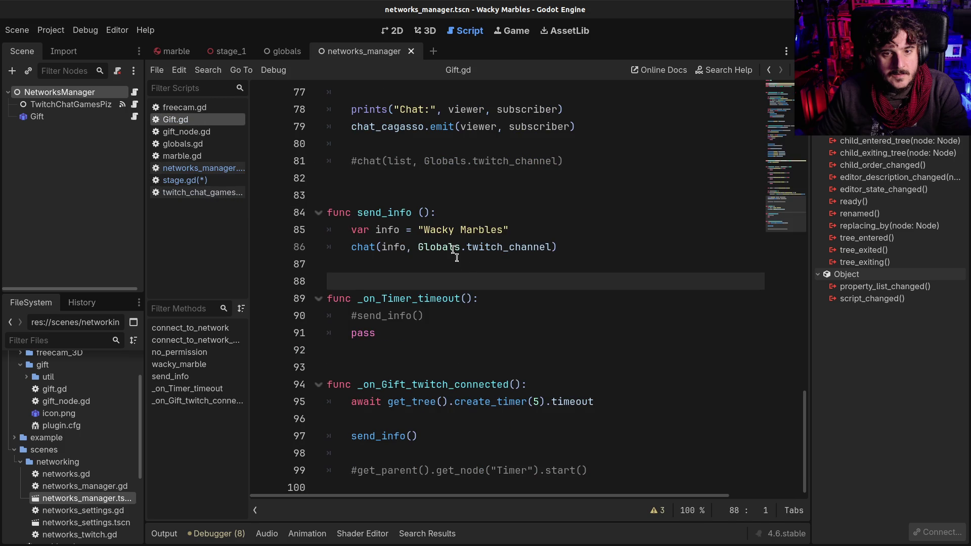
pyautogui.click(206, 182)
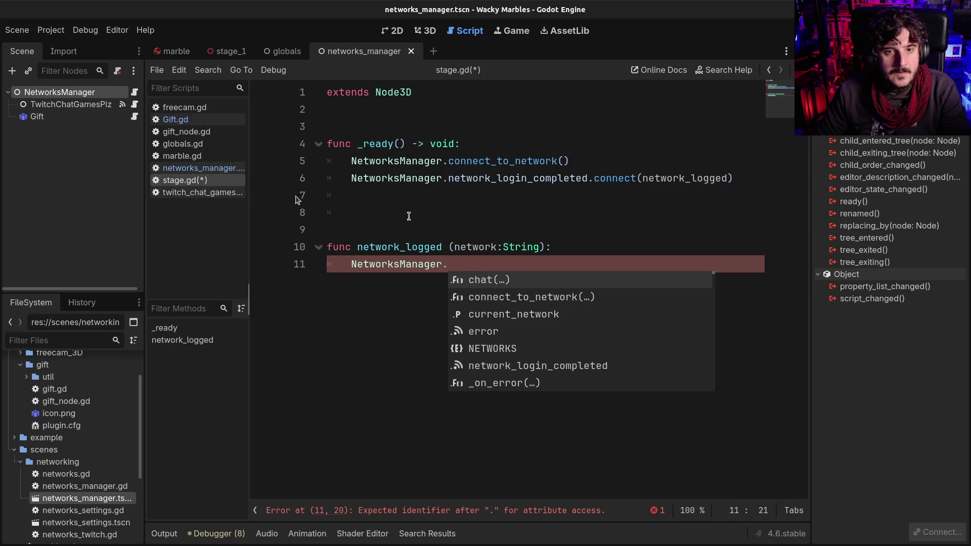
# - Complete line 11 in stage.gd as NetworksManager.chat("Holaaaaa")
pyautogui.write('send_')
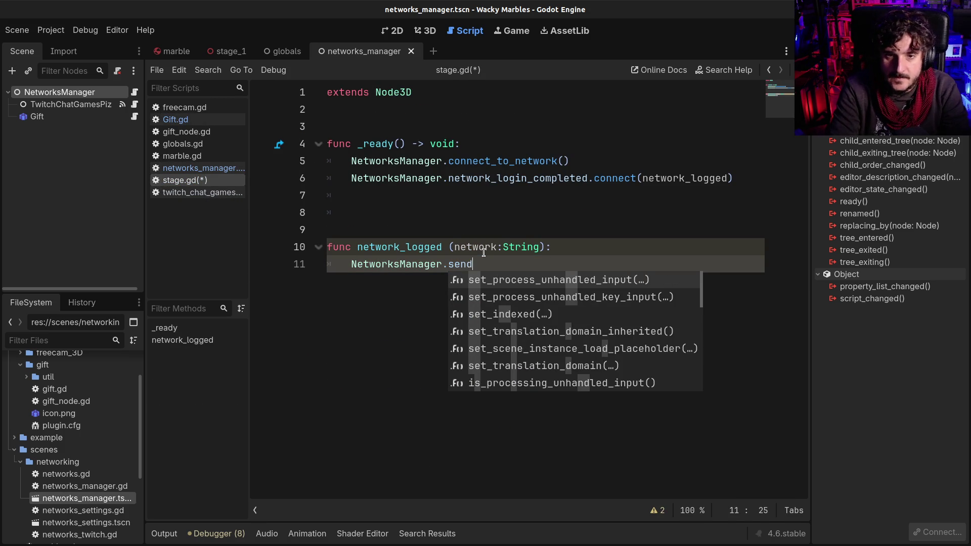
pyautogui.press('BackSpace')
pyautogui.press('BackSpace')
pyautogui.press('BackSpace')
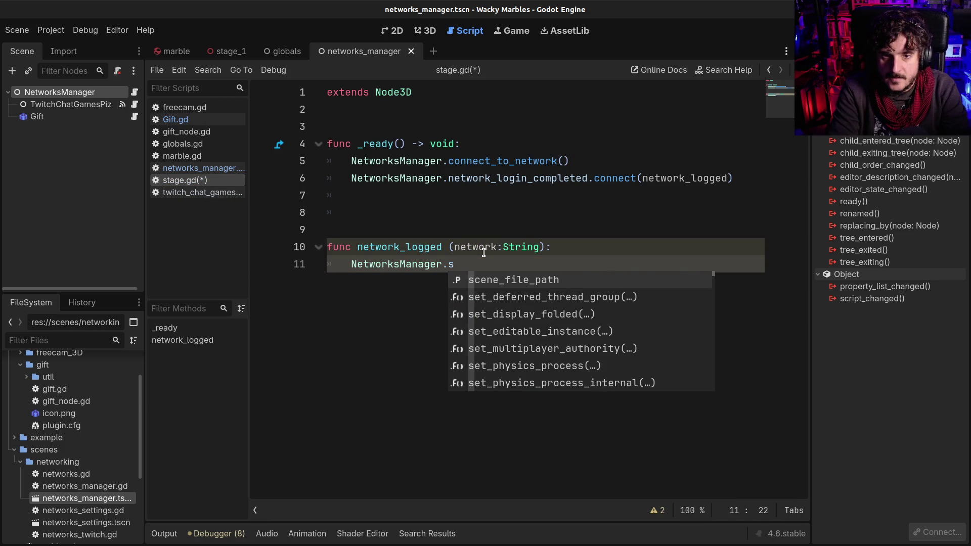
pyautogui.press('BackSpace')
pyautogui.write('chat("Holaaaaa')
# - Save stage.gd and run the project to test the chat message
pyautogui.hotkey('ctrl', 's')
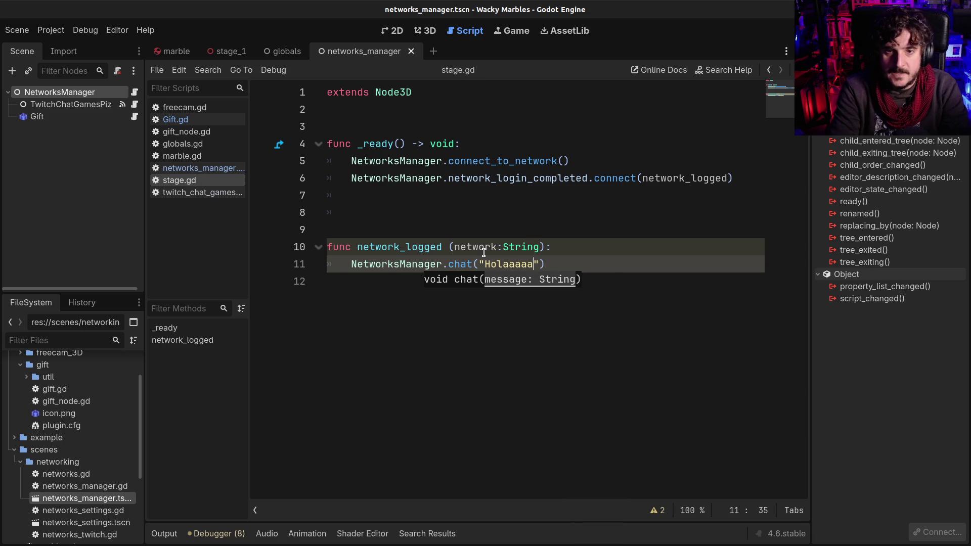
pyautogui.press('F5')
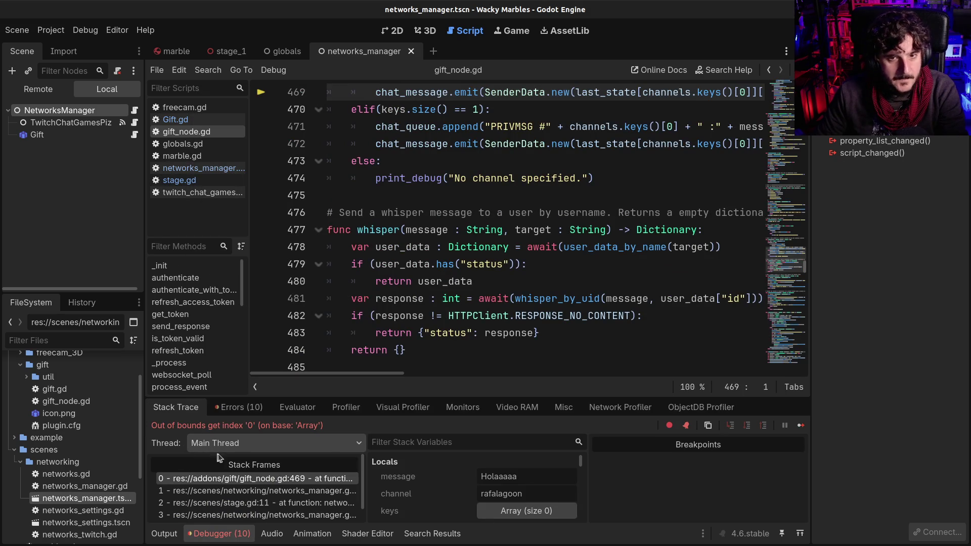
pyautogui.scroll(2, 460, 259)
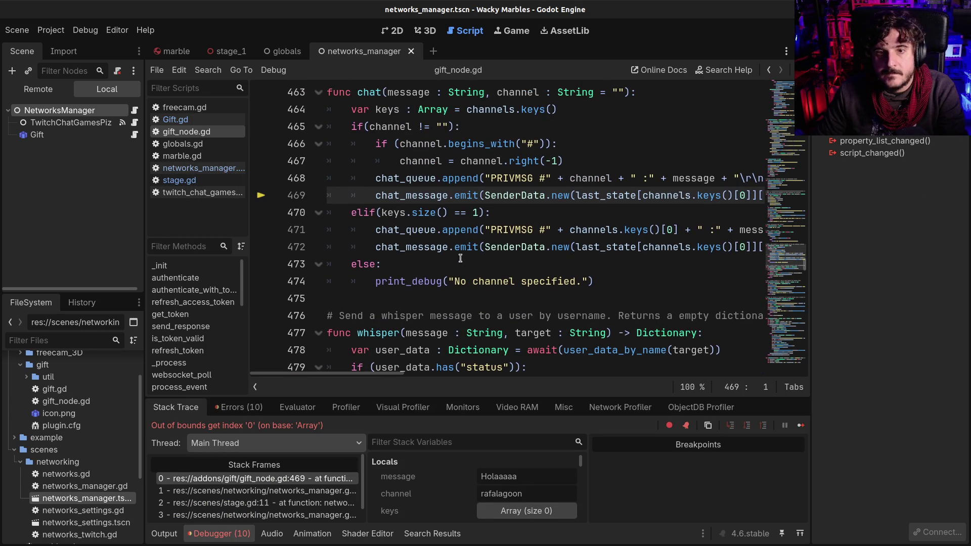
# - Step back from gift_node.gd, stop the running game with F8, and return to stage.gd
pyautogui.scroll(1, 460, 258)
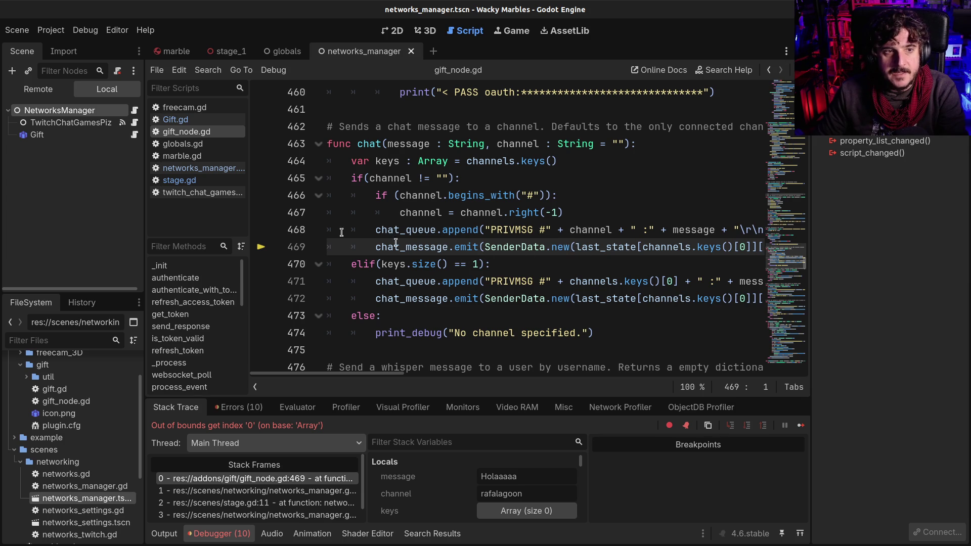
pyautogui.click(770, 71)
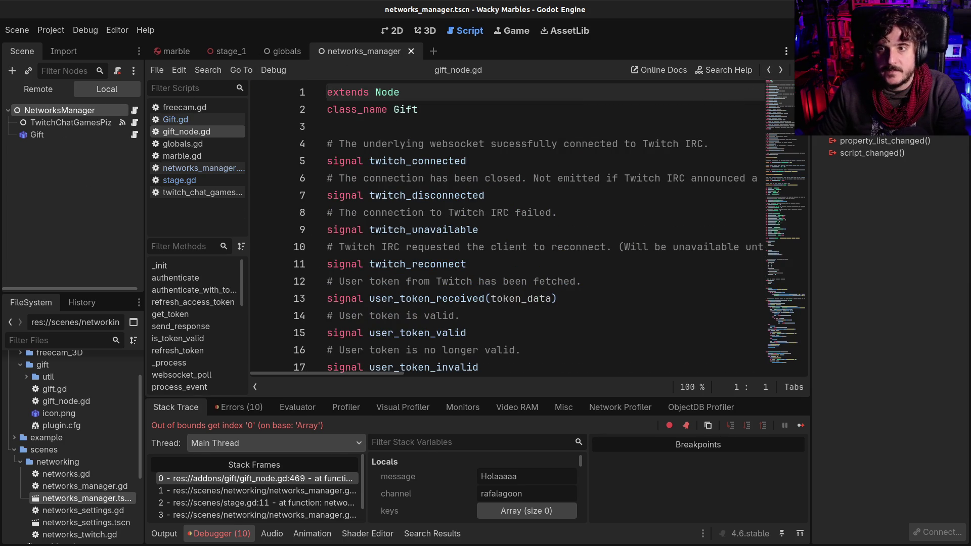
pyautogui.press('F8')
pyautogui.click(769, 71)
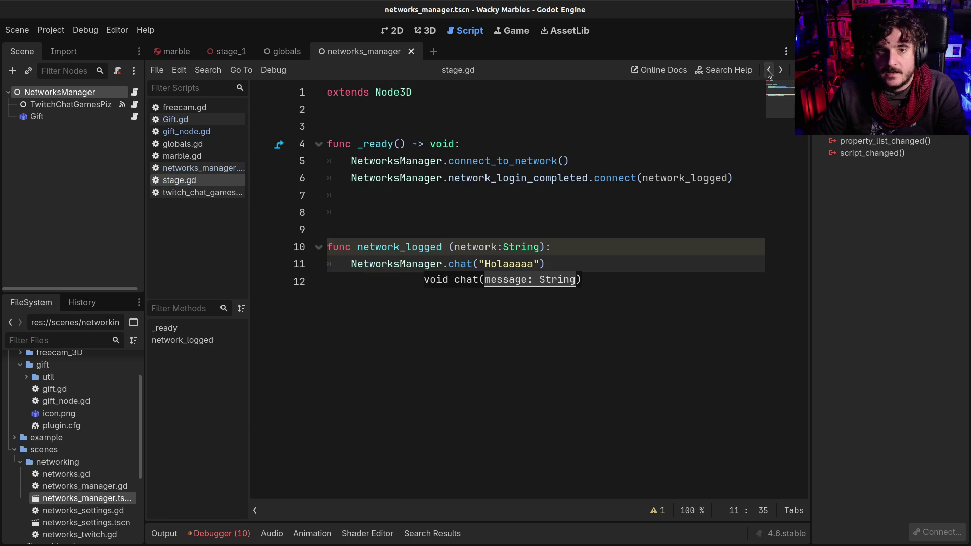
# - Add 'await get_tree().create_timer(6).timeout' at the top of network_logged and rerun the game
pyautogui.click(393, 229)
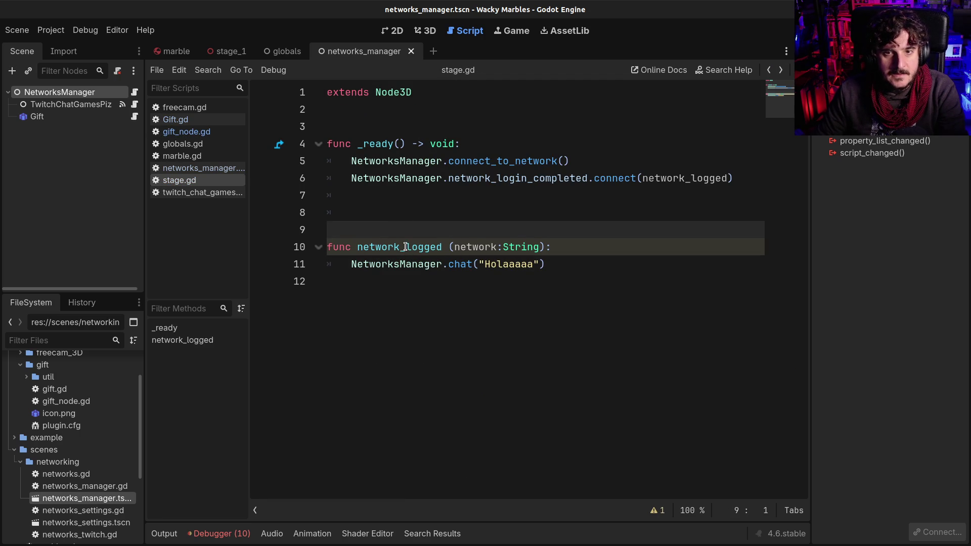
pyautogui.click(583, 251)
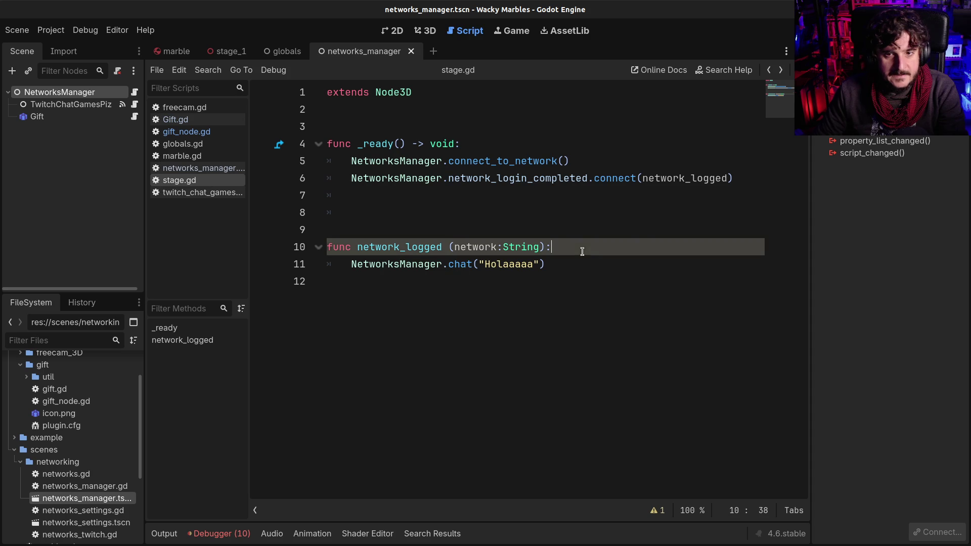
pyautogui.press('Return')
pyautogui.write('await ')
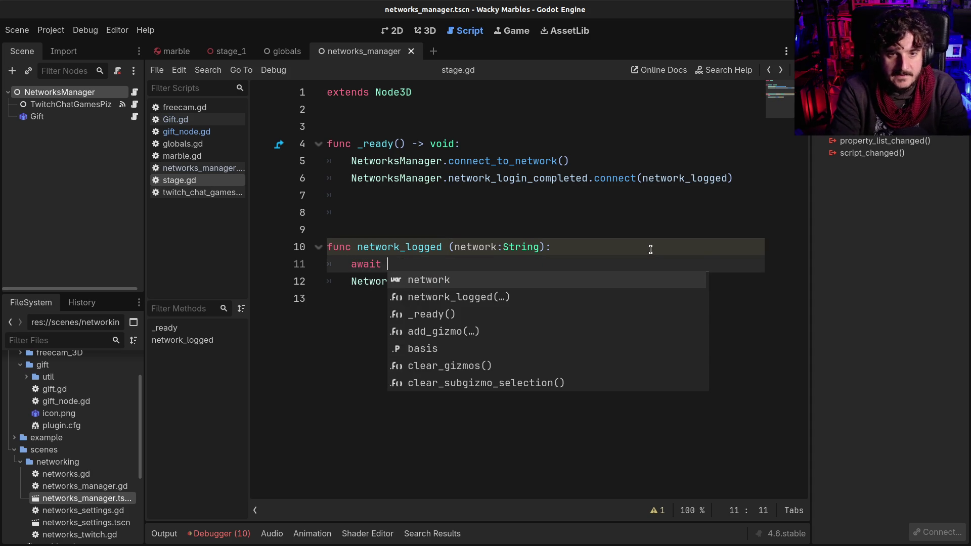
pyautogui.write('get_tree')
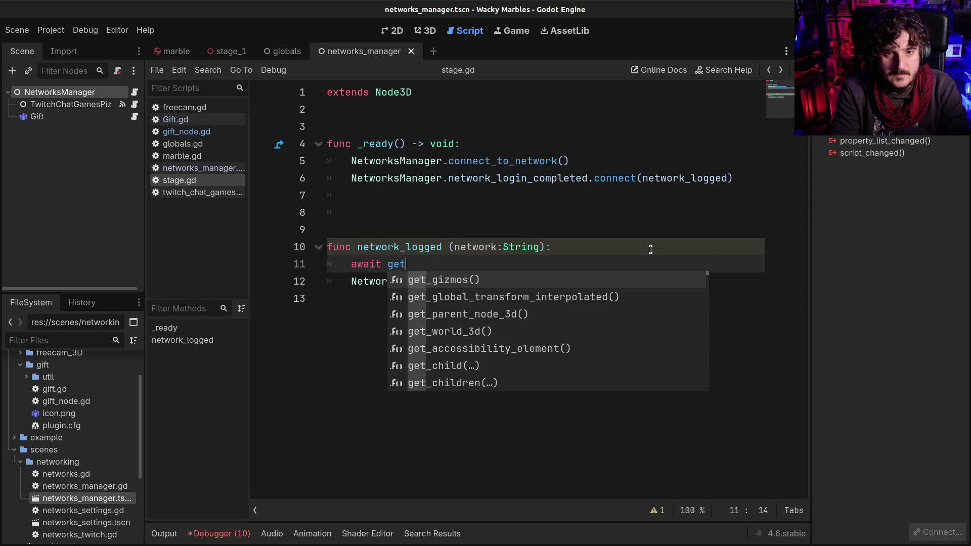
pyautogui.press('Return')
pyautogui.write('.creaqt')
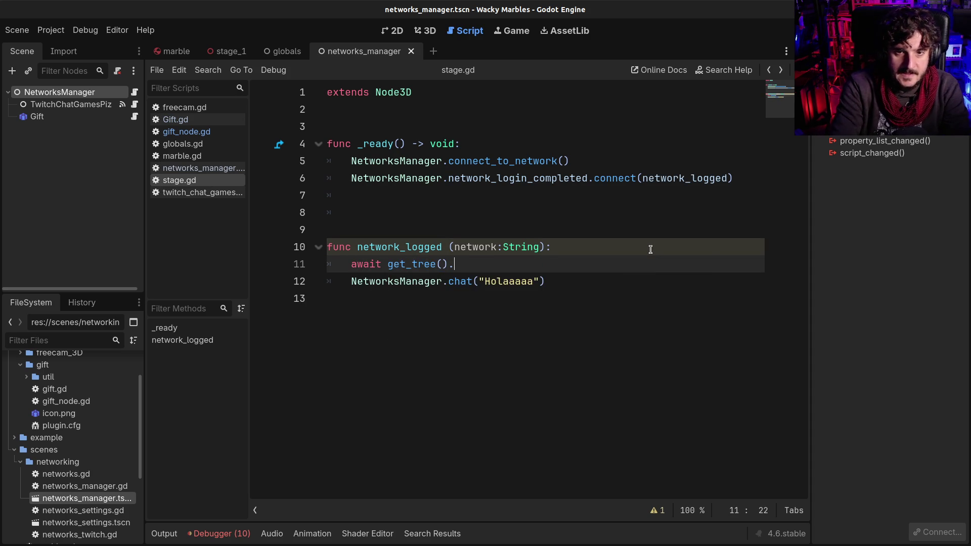
pyautogui.press('BackSpace')
pyautogui.press('BackSpace')
pyautogui.write('te')
pyautogui.press('Return')
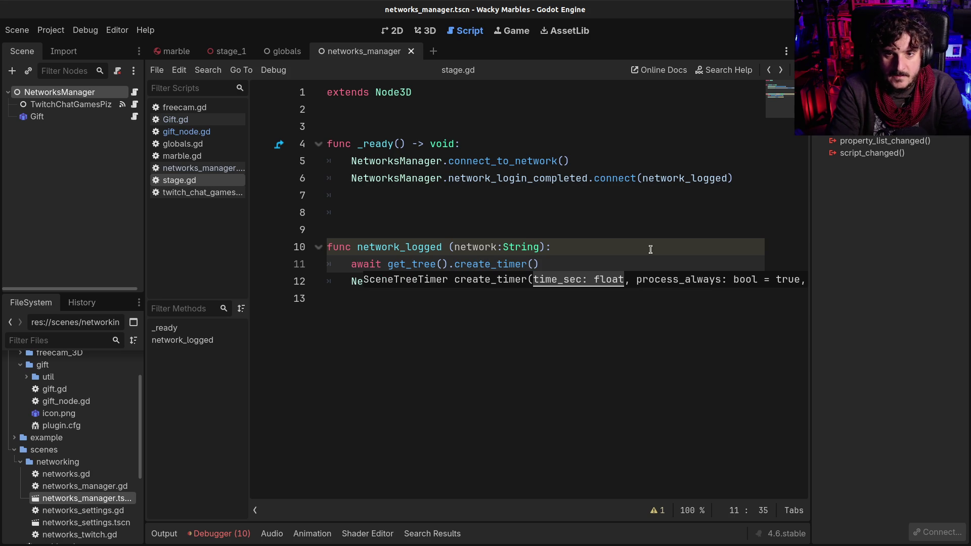
pyautogui.write('6')
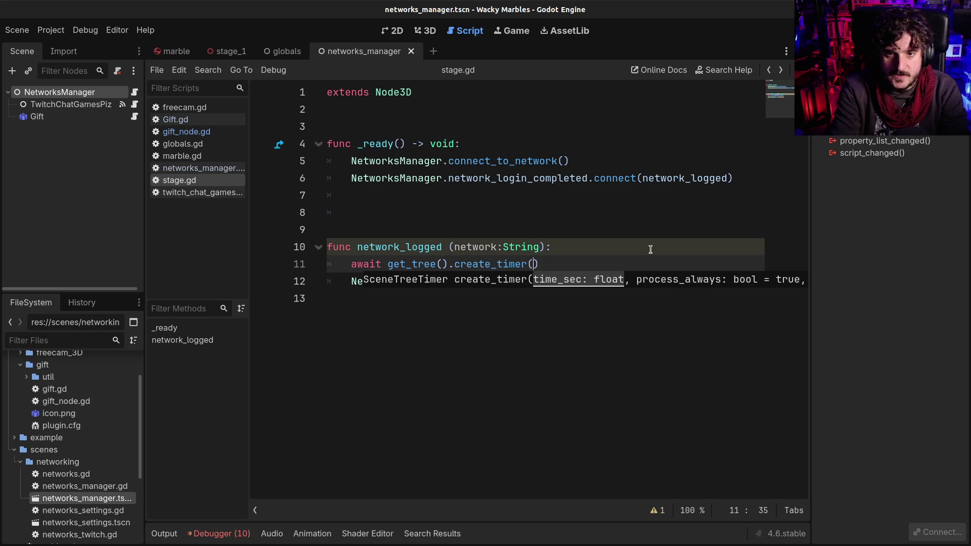
pyautogui.press('End')
pyautogui.write('.')
pyautogui.press('Return')
pyautogui.press('F5')
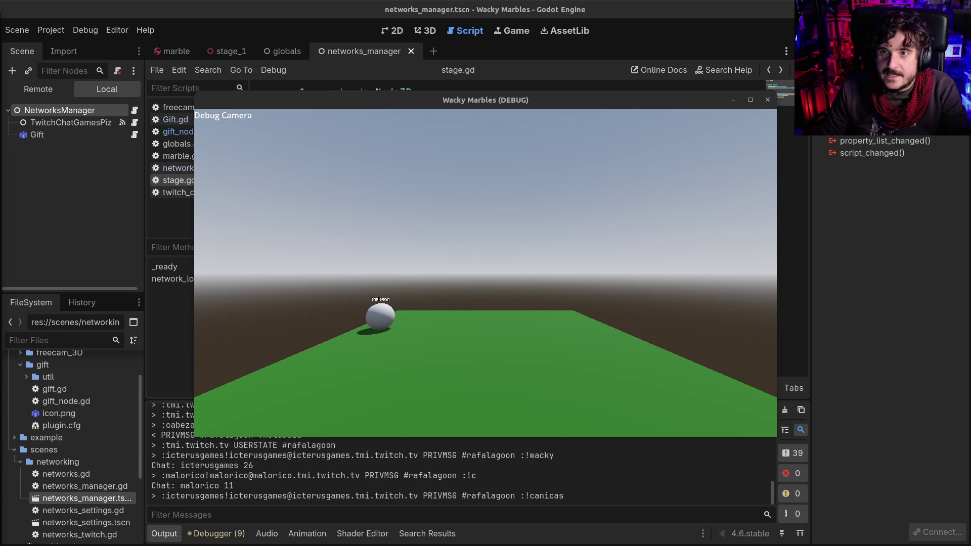
# - Stop the game and review the timer await and chat call in network_logged
pyautogui.press('F8')
pyautogui.click(555, 283)
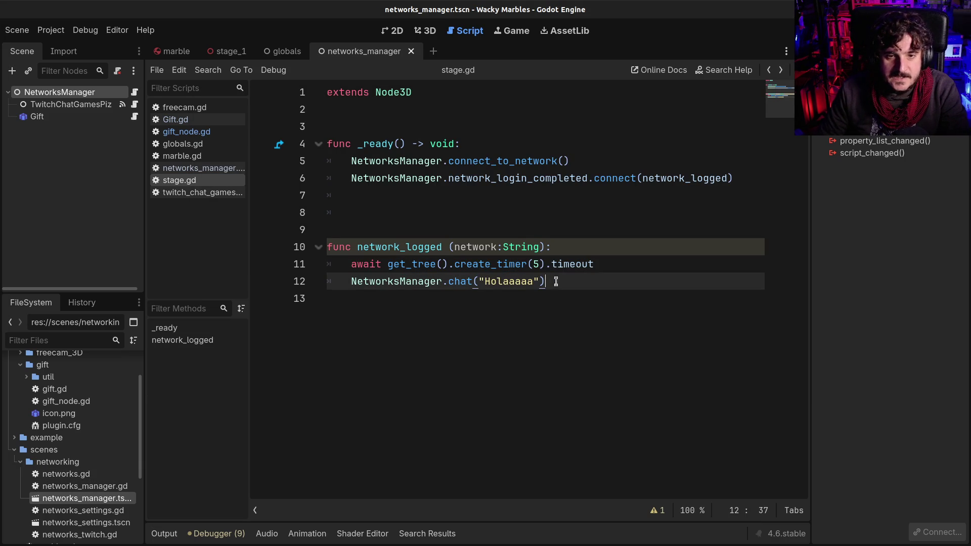
pyautogui.click(608, 265)
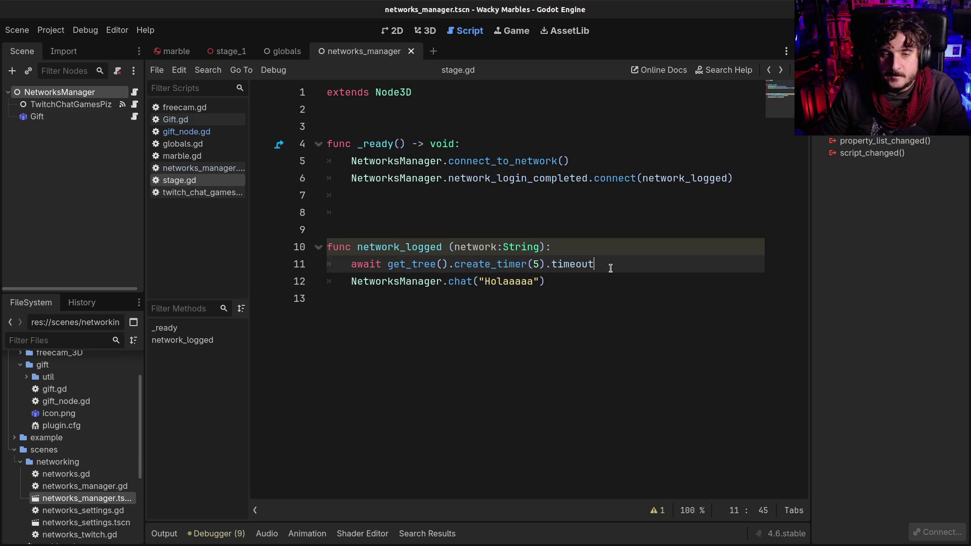
pyautogui.click(349, 264)
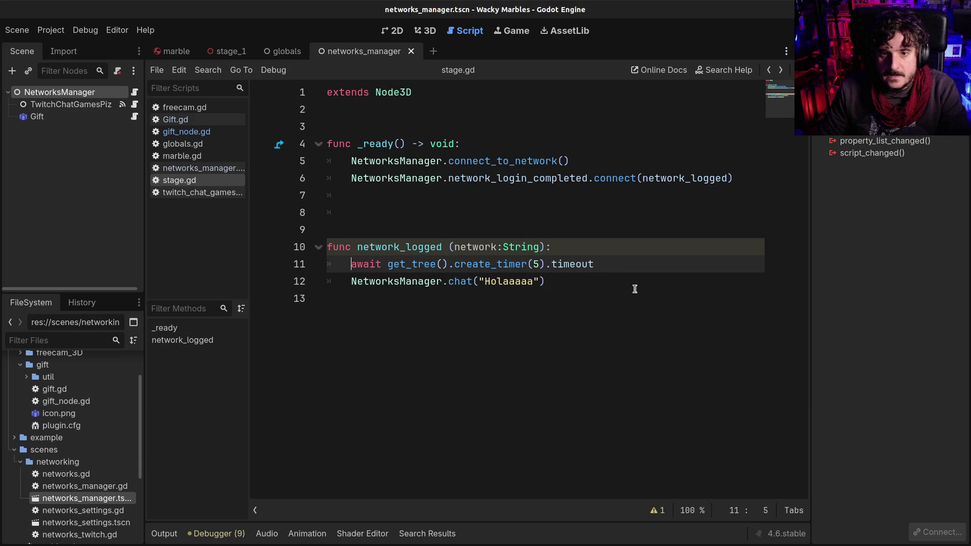
pyautogui.doubleClick(470, 248)
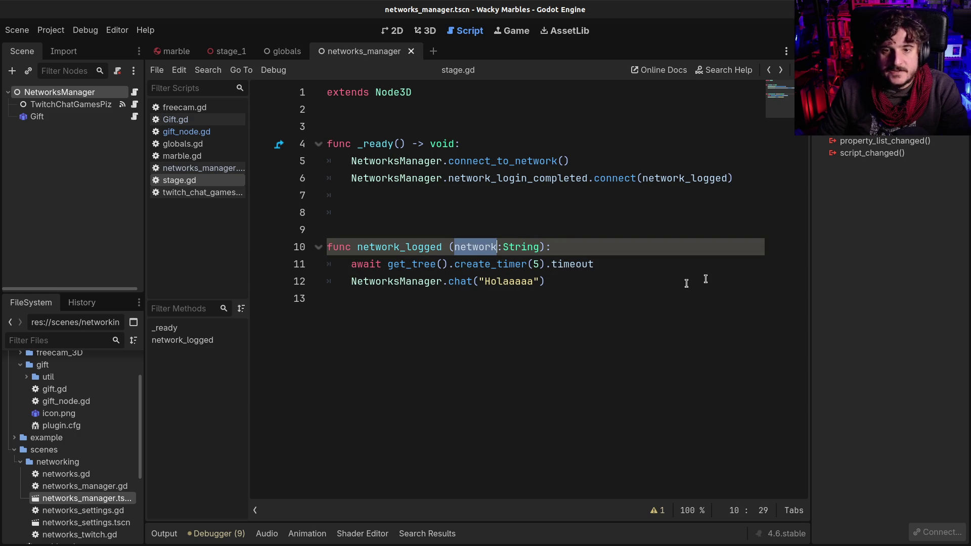
pyautogui.doubleClick(427, 248)
pyautogui.click(474, 247)
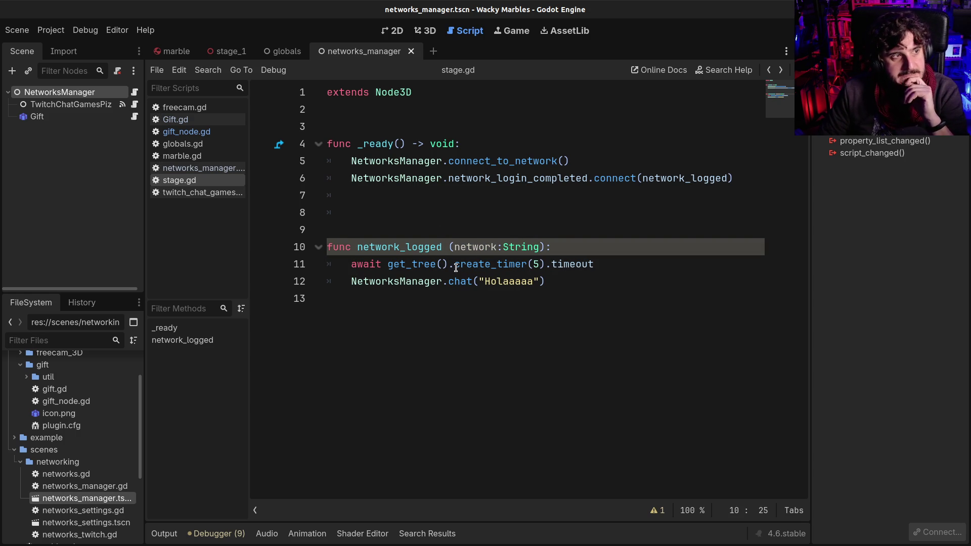
pyautogui.click(405, 282)
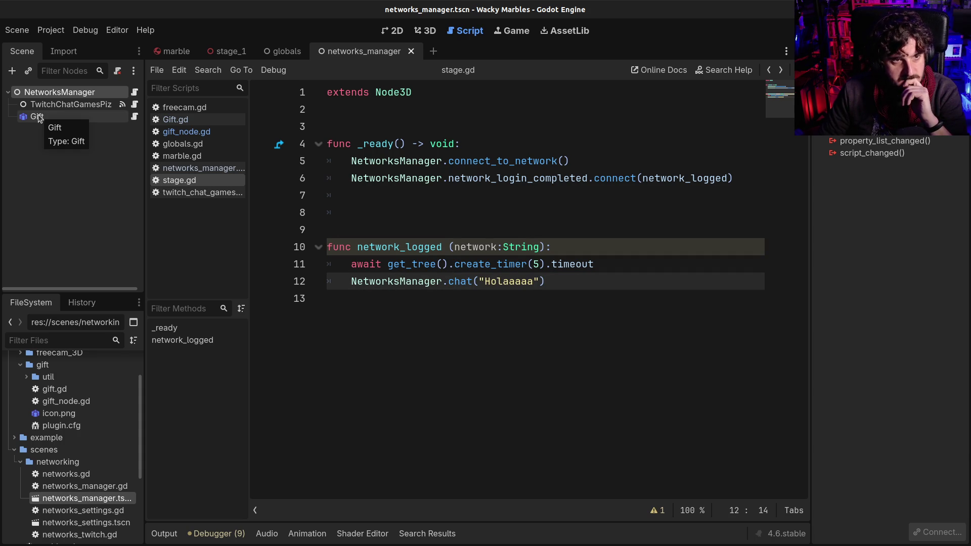
# - Check the Gift node's signals, then open networks_manager.gd
pyautogui.click(38, 118)
pyautogui.click(122, 93)
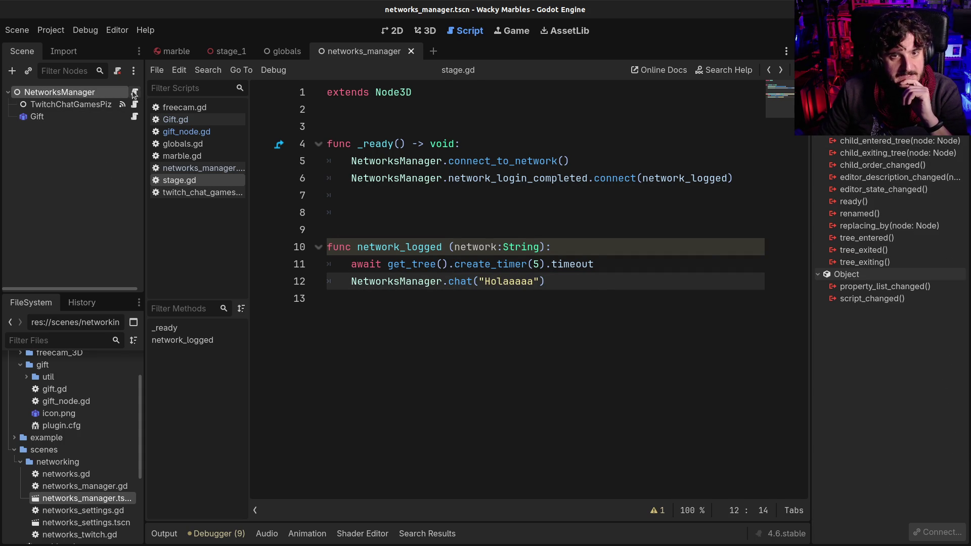
pyautogui.click(134, 92)
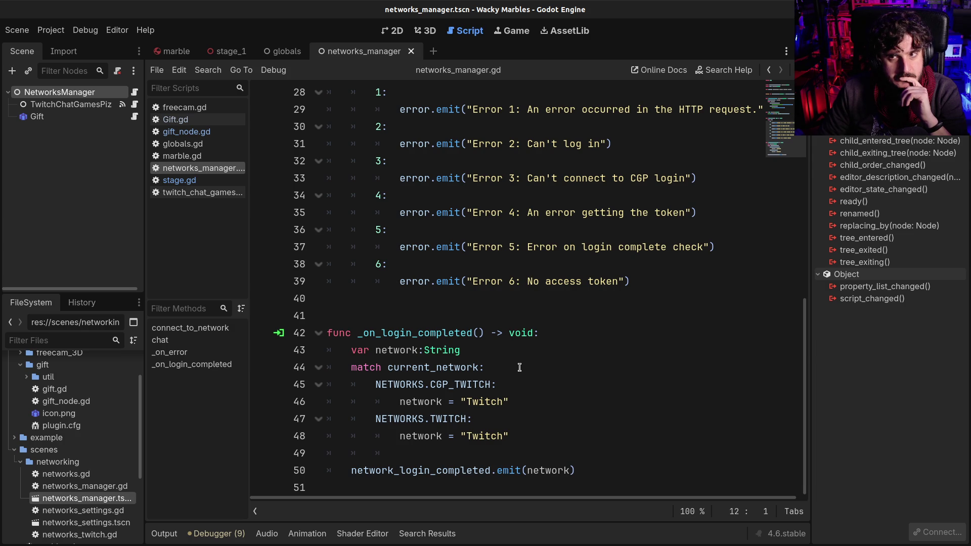
# - Select the Gift node so the Node dock lists its signals
pyautogui.click(42, 116)
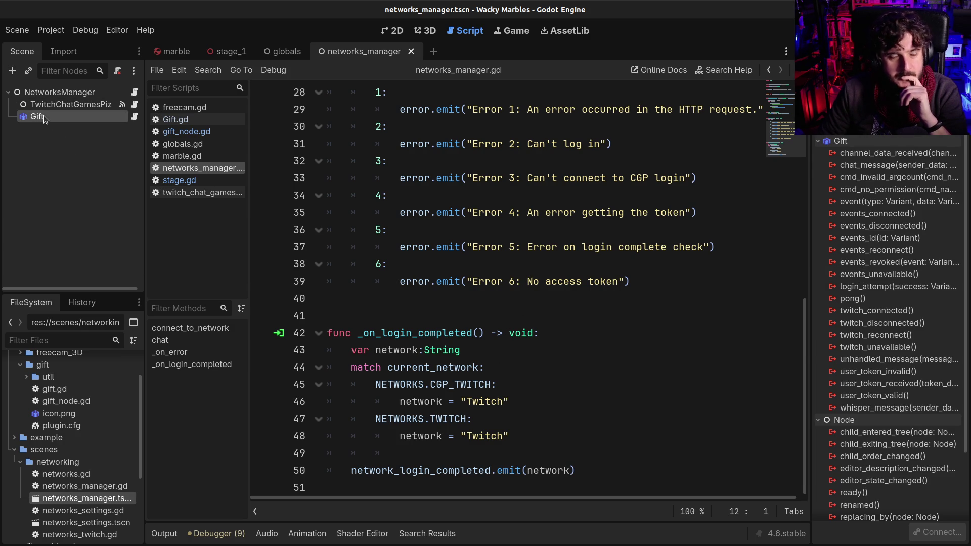
pyautogui.click(513, 310)
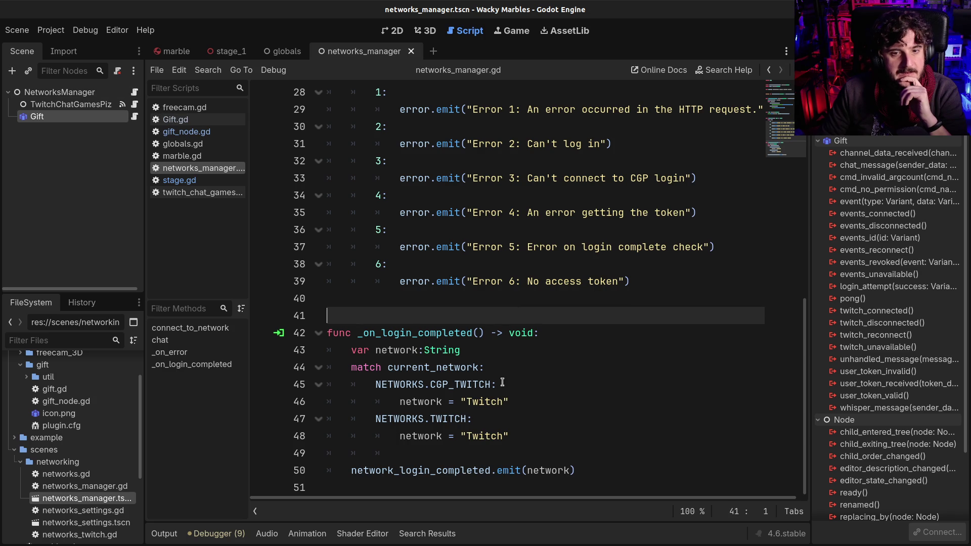
pyautogui.scroll(8, 504, 366)
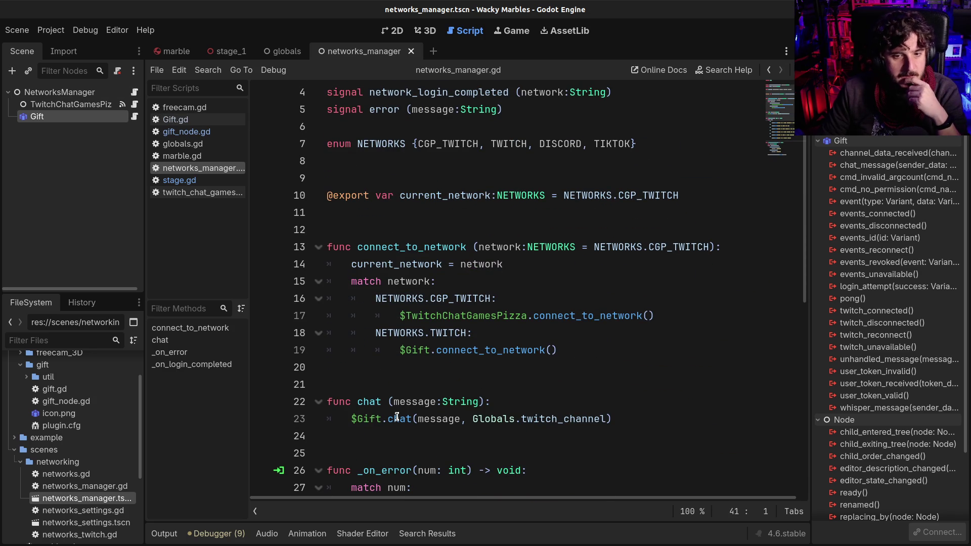
# - Review the $Gift chat call and chat function in networks_manager.gd, then open Gift.gd
pyautogui.click(371, 403)
pyautogui.click(381, 419)
pyautogui.click(626, 412)
pyautogui.scroll(-2, 486, 362)
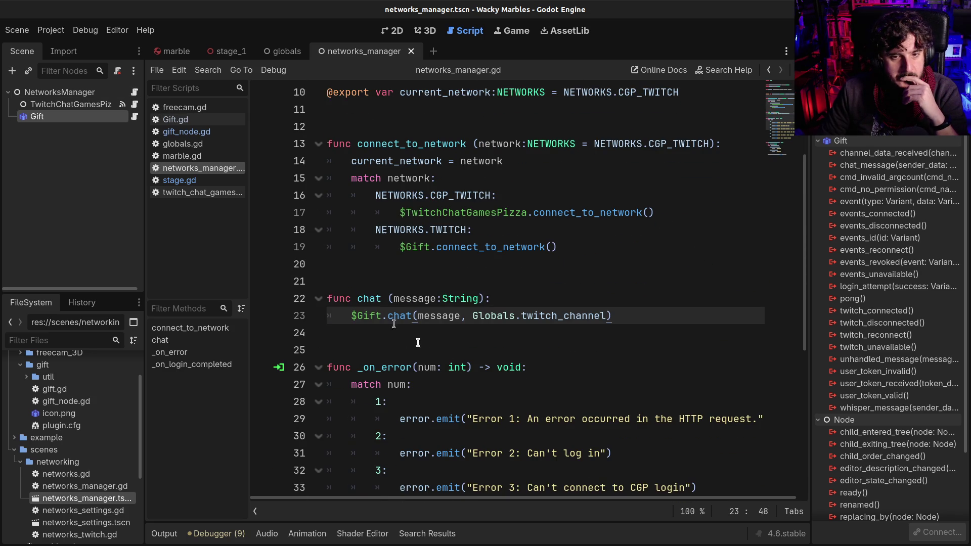
pyautogui.click(374, 300)
pyautogui.scroll(-6, 486, 298)
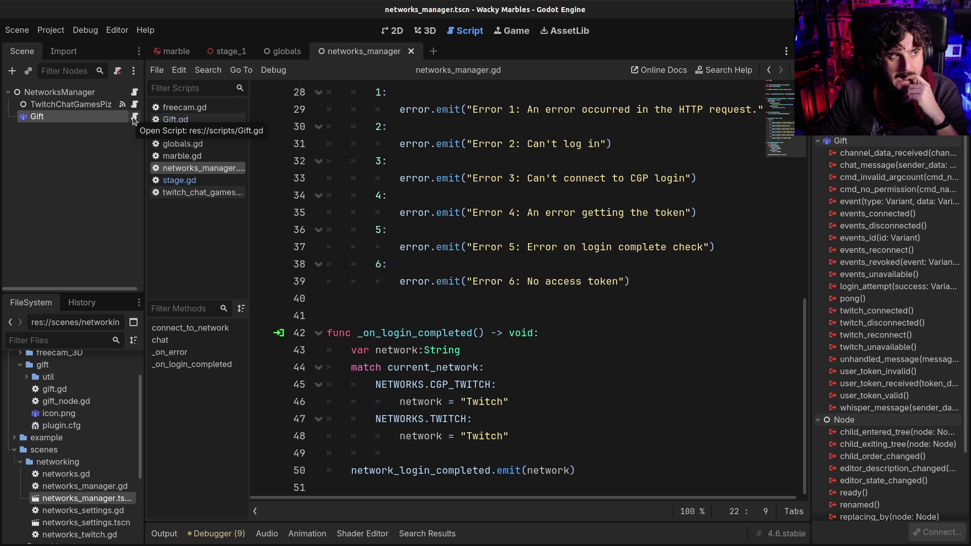
pyautogui.click(134, 117)
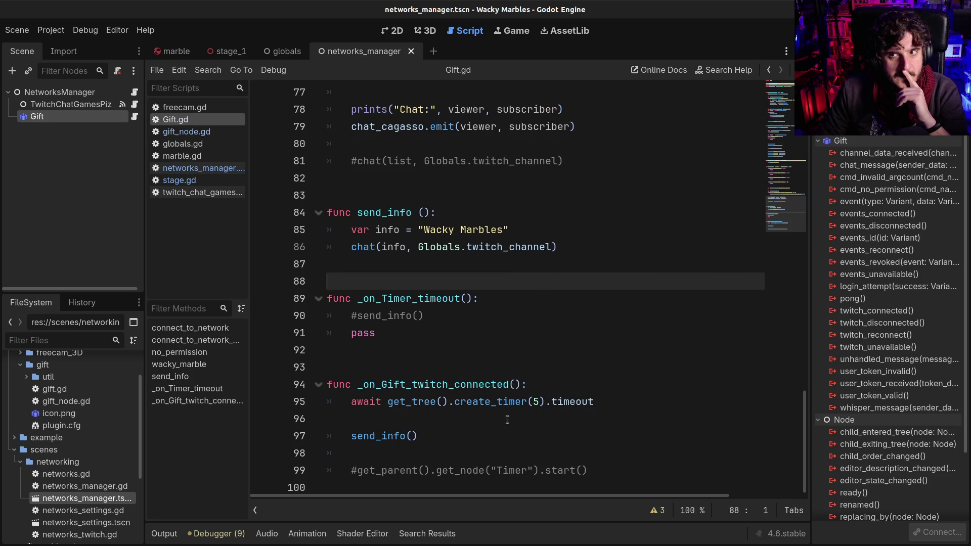
# - Delete the chat_cagasso signal declaration from Gift.gd
pyautogui.scroll(20, 507, 420)
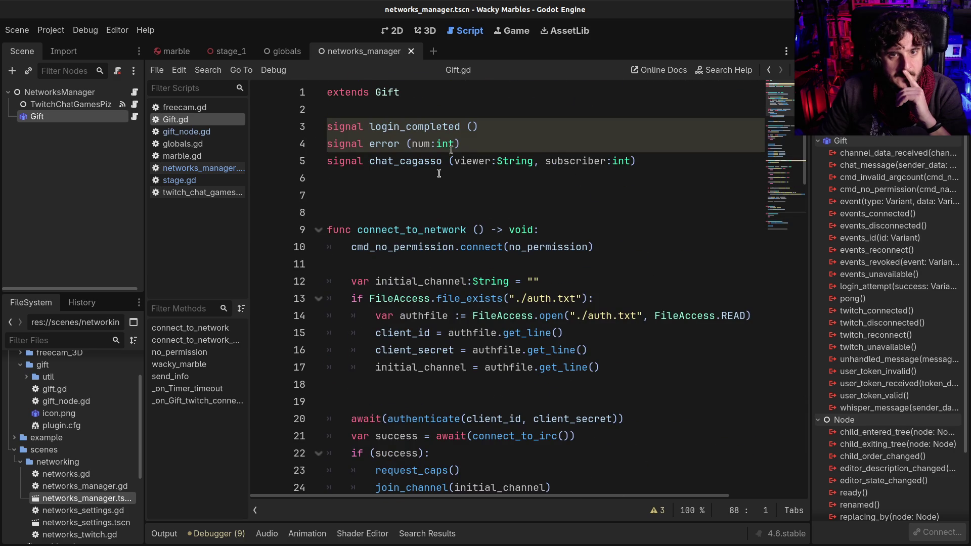
pyautogui.click(555, 167)
pyautogui.tripleClick(555, 167)
pyautogui.press('BackSpace')
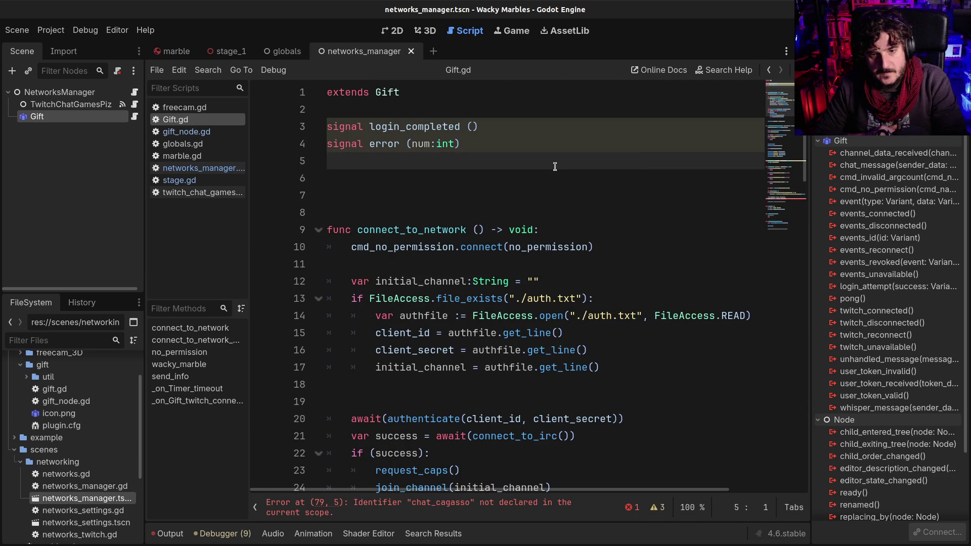
# - Jump to the undeclared chat_cagasso error on line 79 and review the wacky_marble function
pyautogui.click(460, 503)
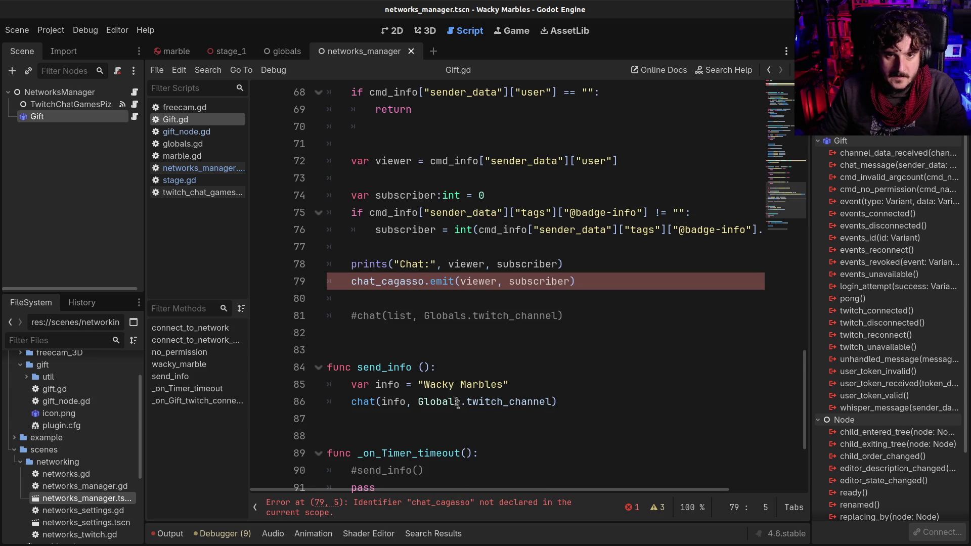
pyautogui.scroll(6, 395, 308)
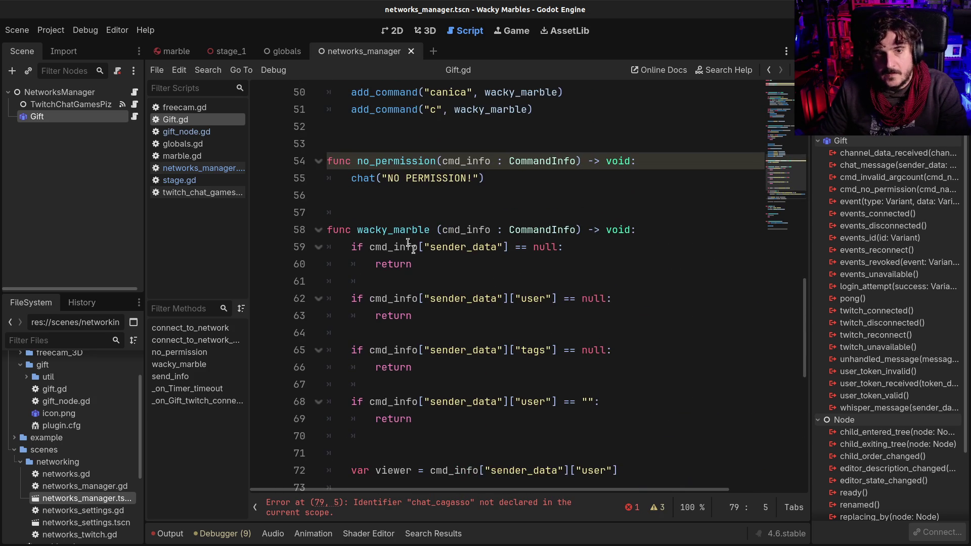
pyautogui.scroll(-1, 455, 352)
pyautogui.scroll(-4, 455, 352)
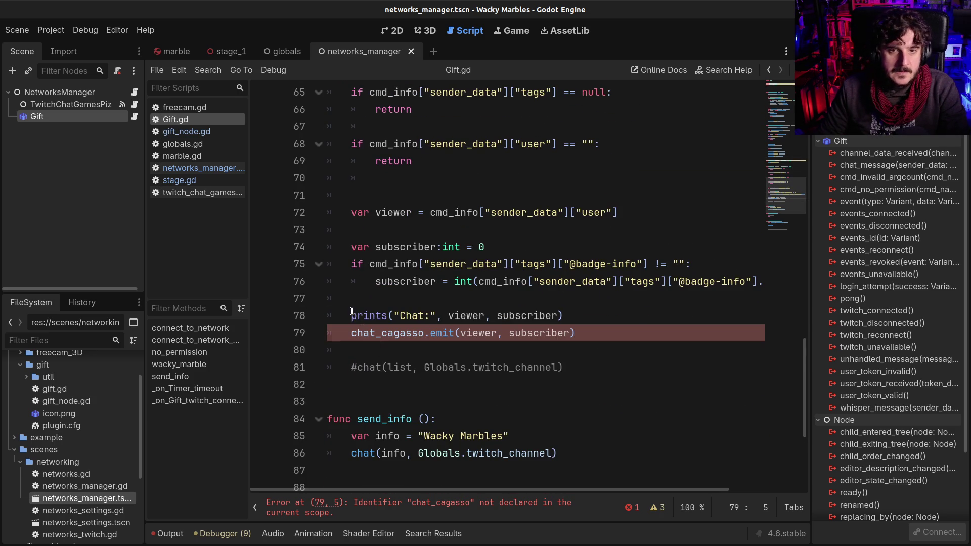
pyautogui.click(352, 314)
pyautogui.scroll(4, 445, 304)
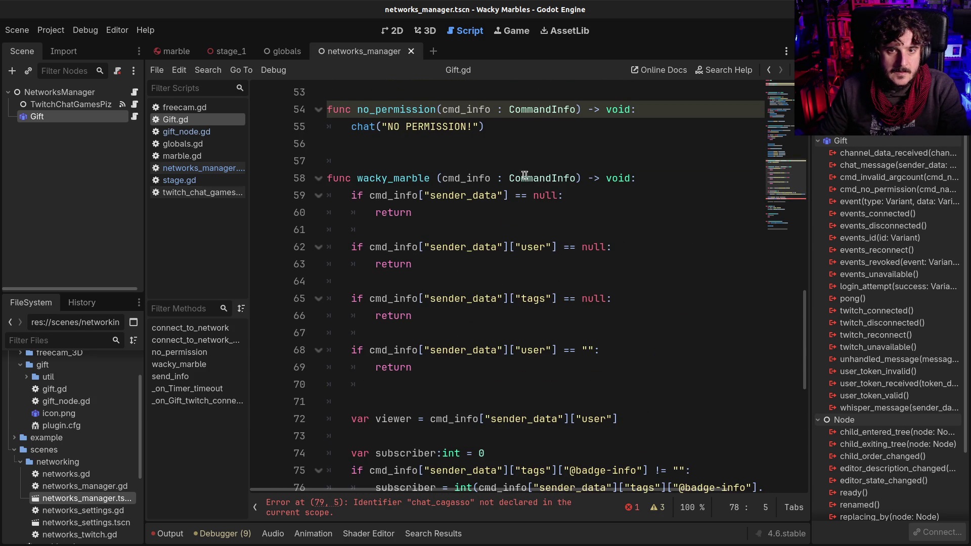
pyautogui.moveTo(453, 178); pyautogui.dragTo(559, 178)
pyautogui.click(559, 178)
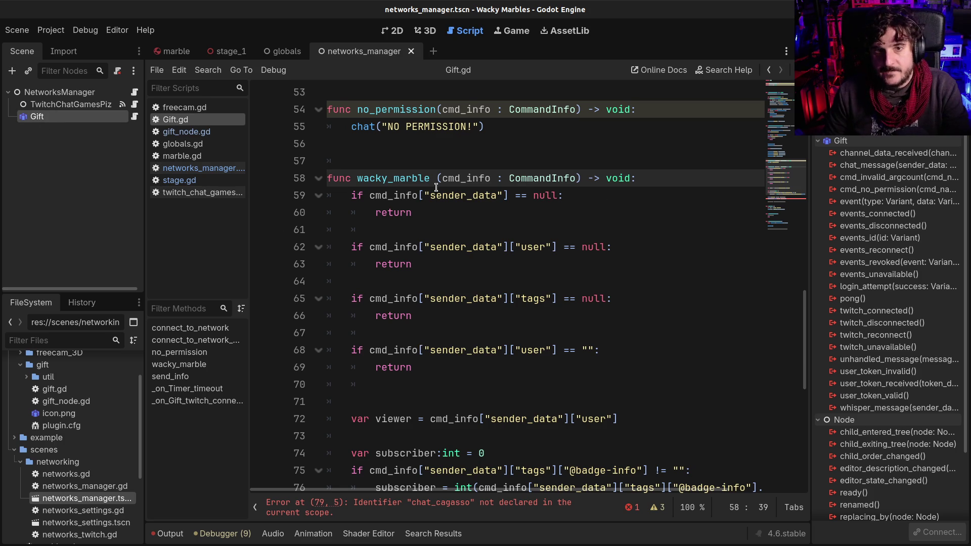
pyautogui.moveTo(427, 188); pyautogui.dragTo(445, 285)
pyautogui.click(445, 284)
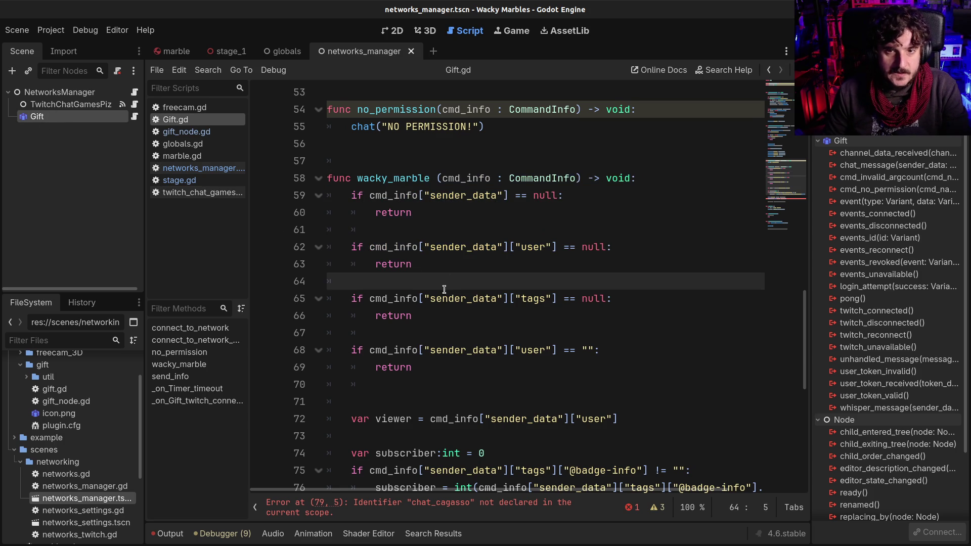
# - Remove the stray blank line 70 in wacky_marble and save Gift.gd
pyautogui.scroll(-3, 512, 291)
pyautogui.click(400, 239)
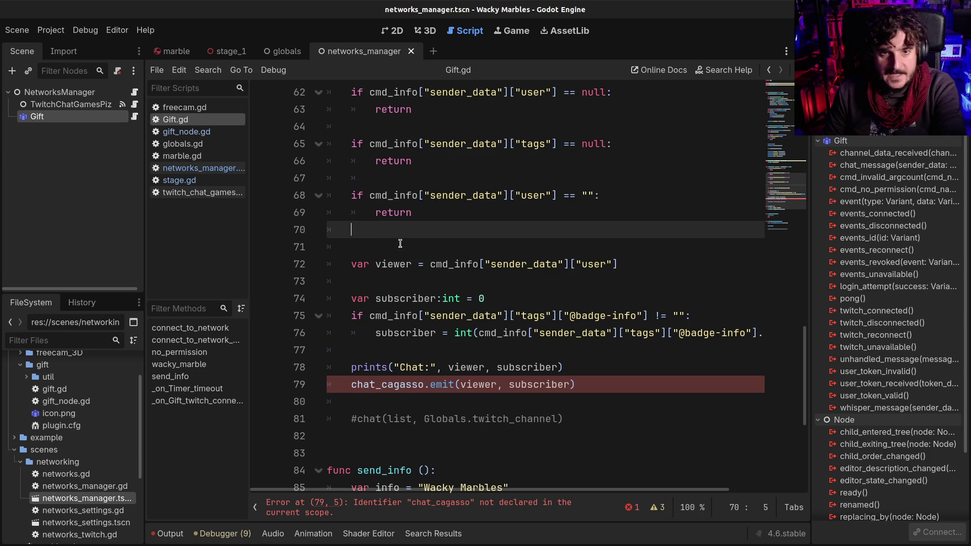
pyautogui.press('BackSpace')
pyautogui.press('BackSpace')
pyautogui.press('BackSpace')
pyautogui.hotkey('ctrl', 's')
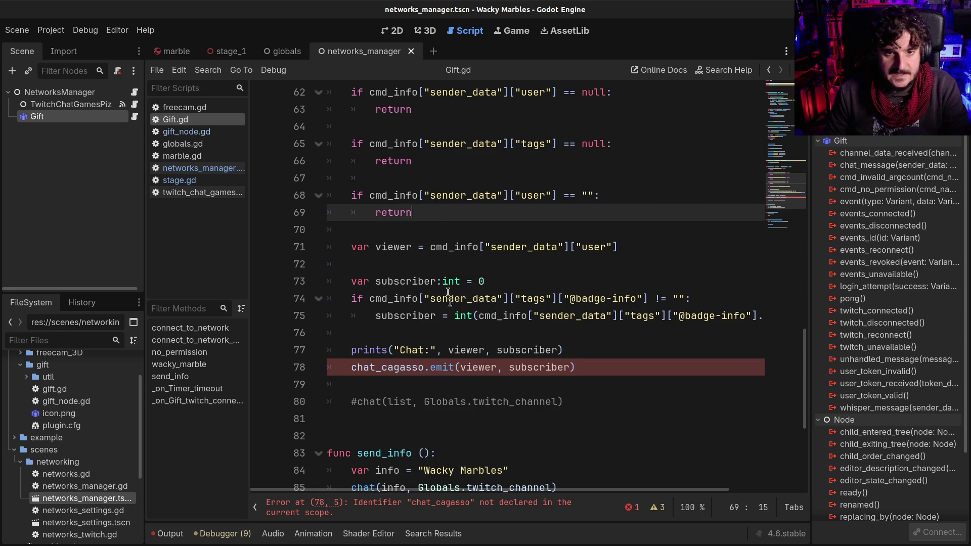
# - Inspect the chat_cagasso emit on line 78 and the no_permission function
pyautogui.scroll(-1, 442, 334)
pyautogui.click(393, 314)
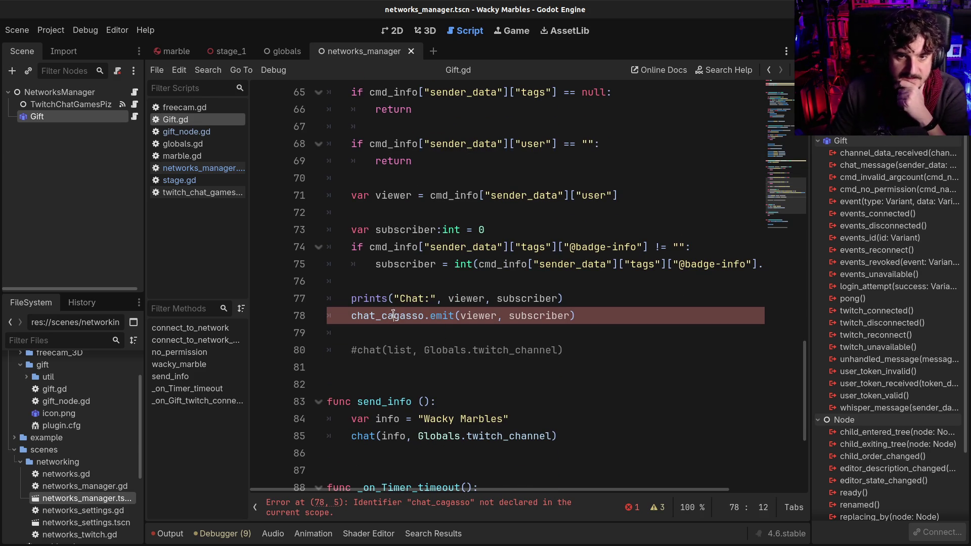
pyautogui.click(348, 307)
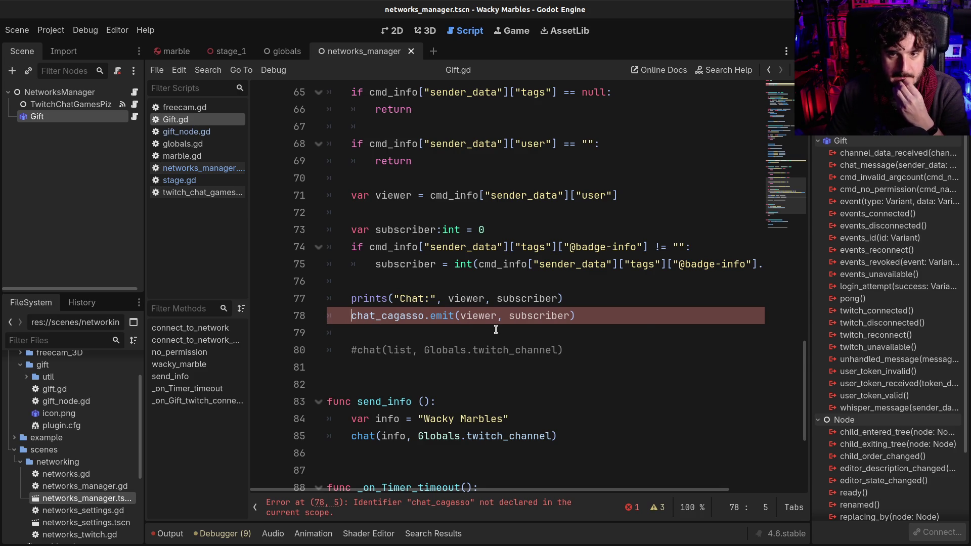
pyautogui.scroll(2, 496, 329)
pyautogui.scroll(4, 496, 329)
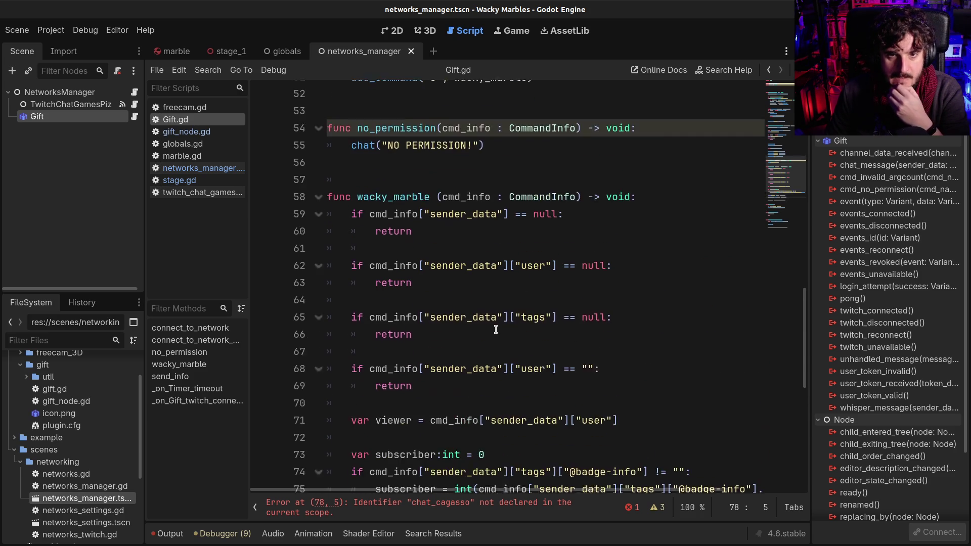
pyautogui.click(392, 211)
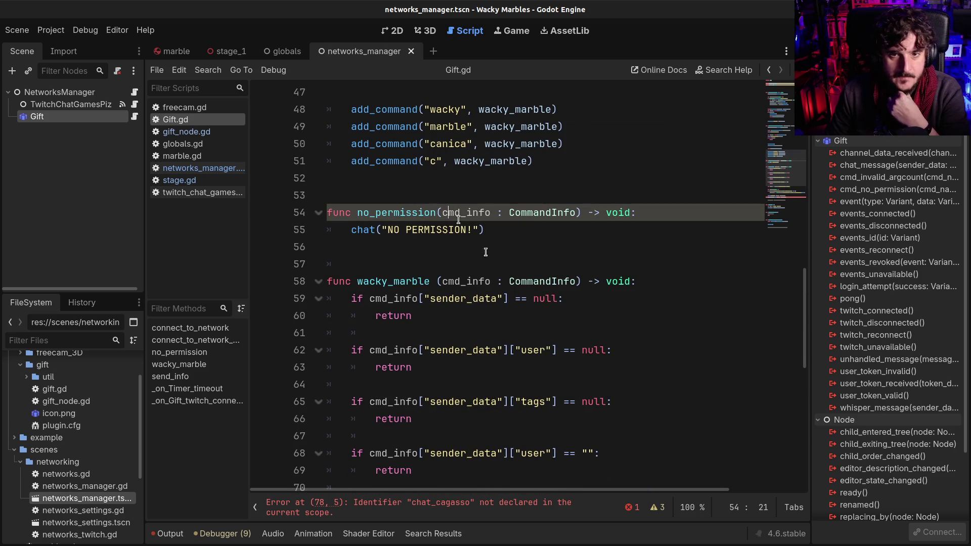
pyautogui.scroll(-4, 458, 218)
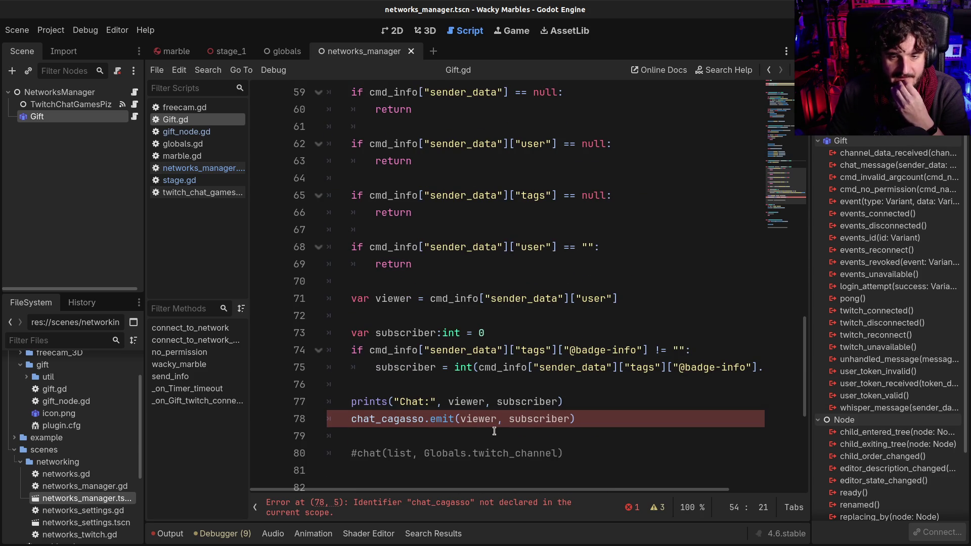
pyautogui.scroll(2, 480, 432)
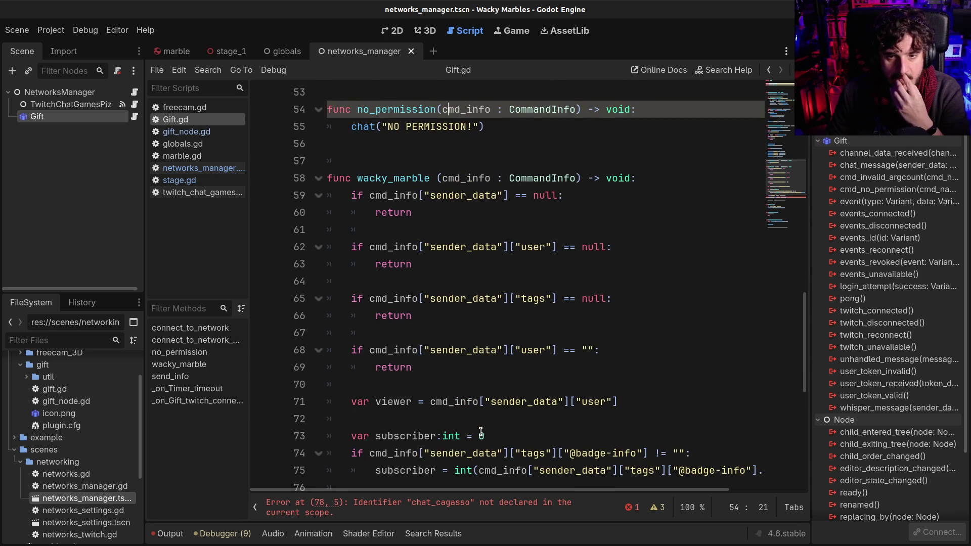
pyautogui.scroll(-4, 480, 432)
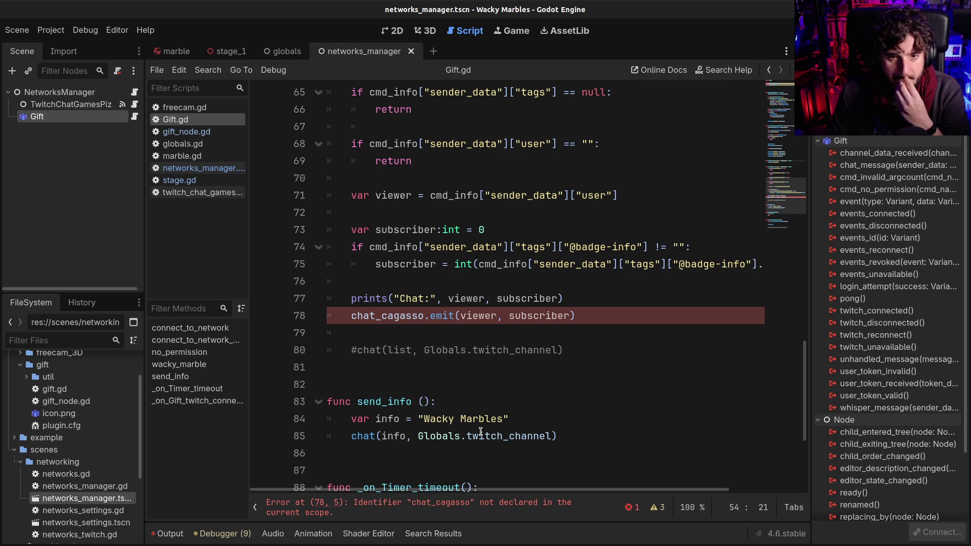
# - Examine the viewer and subscriber arguments on the prints and emit lines
pyautogui.moveTo(360, 293); pyautogui.dragTo(491, 301)
pyautogui.click(492, 305)
pyautogui.doubleClick(473, 318)
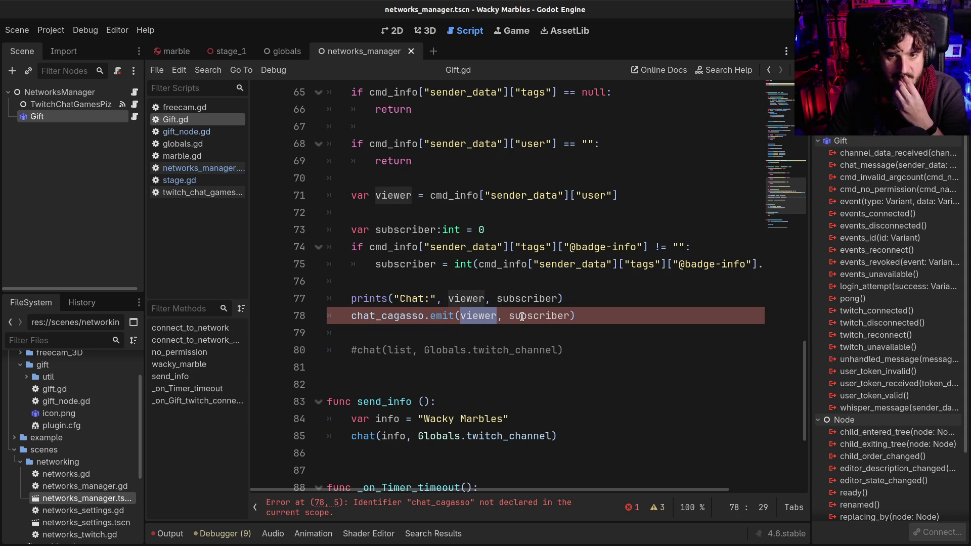
pyautogui.moveTo(522, 317)
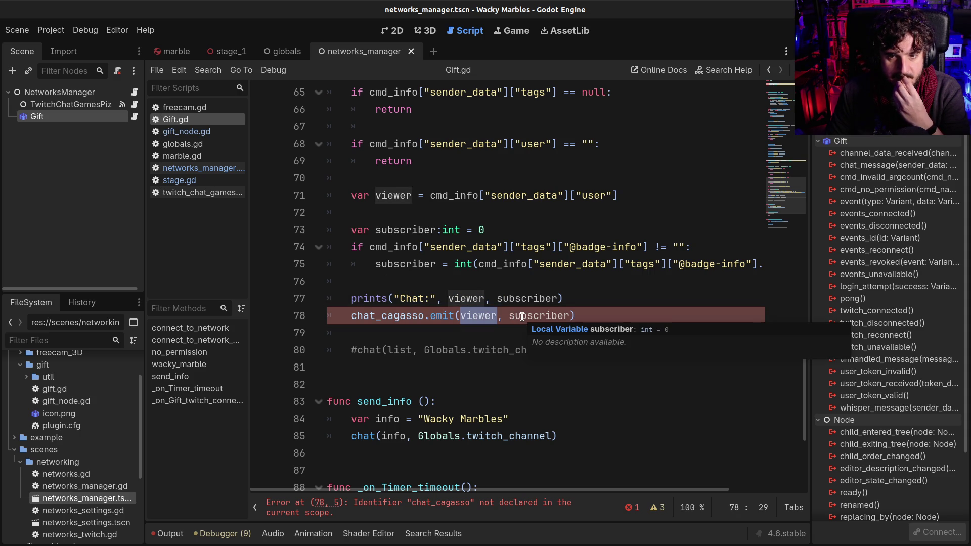
pyautogui.scroll(1, 425, 294)
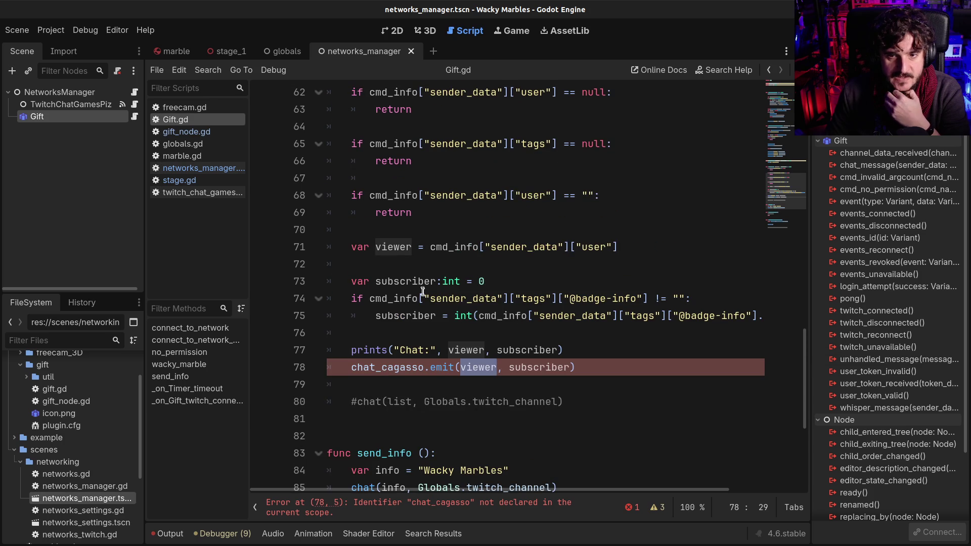
pyautogui.doubleClick(534, 368)
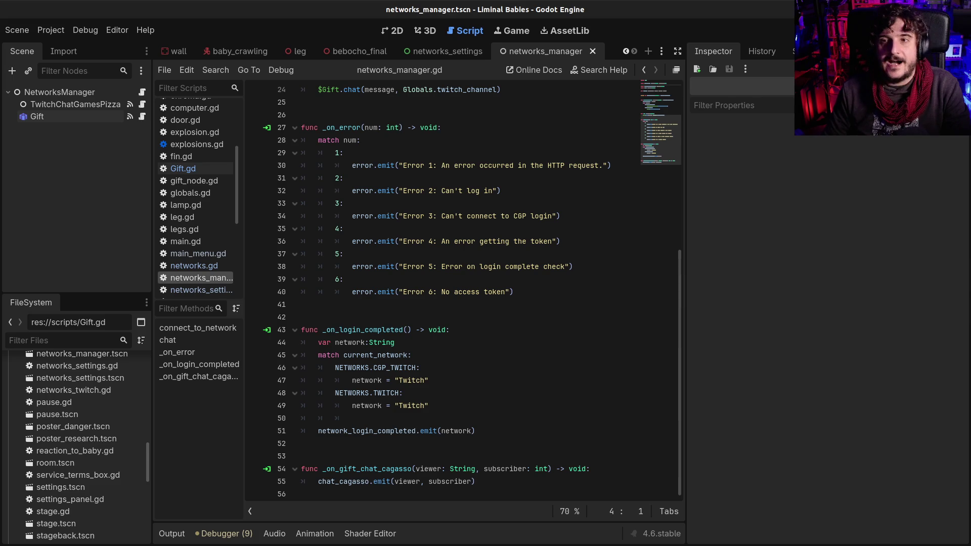
# - Run the Liminal Babies game from its networks_manager.gd
pyautogui.press('F5')
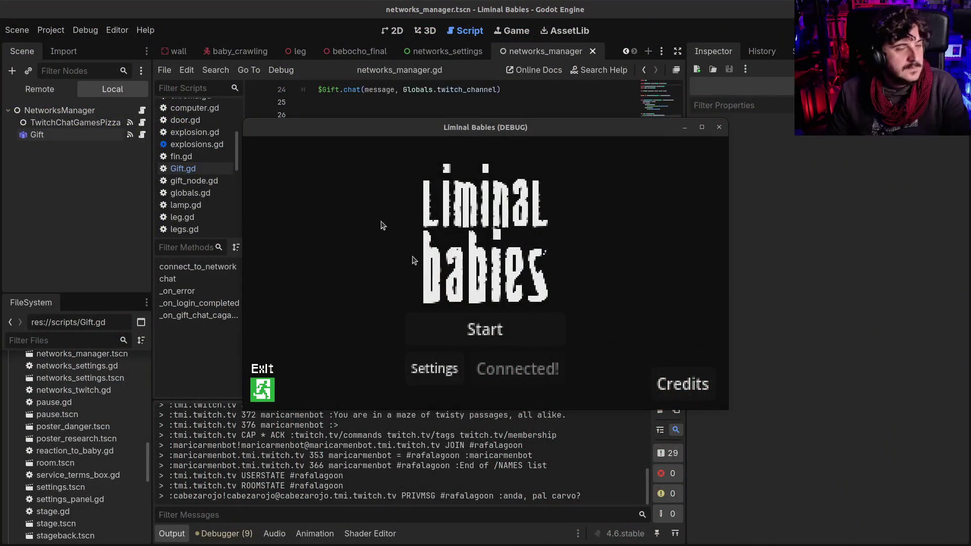
# - In the game's Settings, choose Full Screen, lower Ambient and SFX volumes, and return to the menu
pyautogui.click(447, 366)
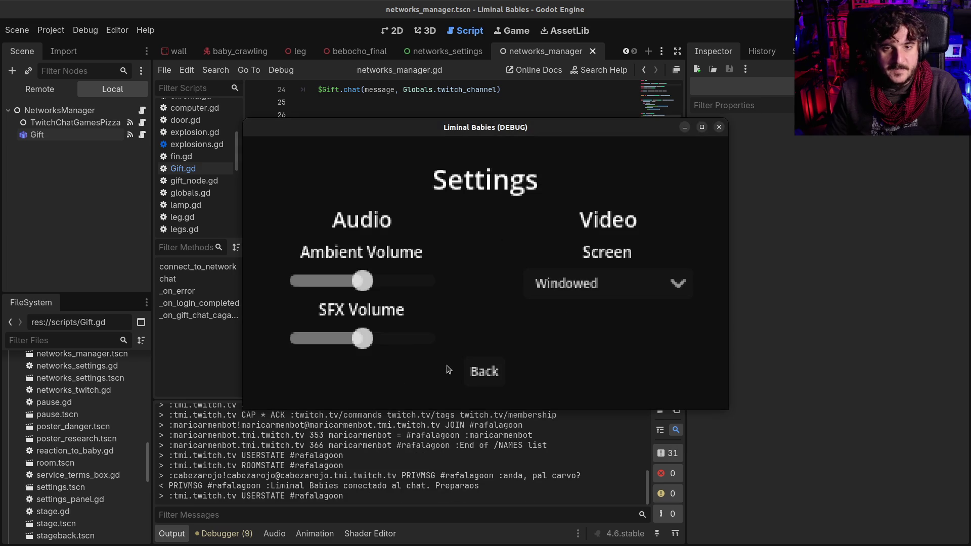
pyautogui.click(629, 287)
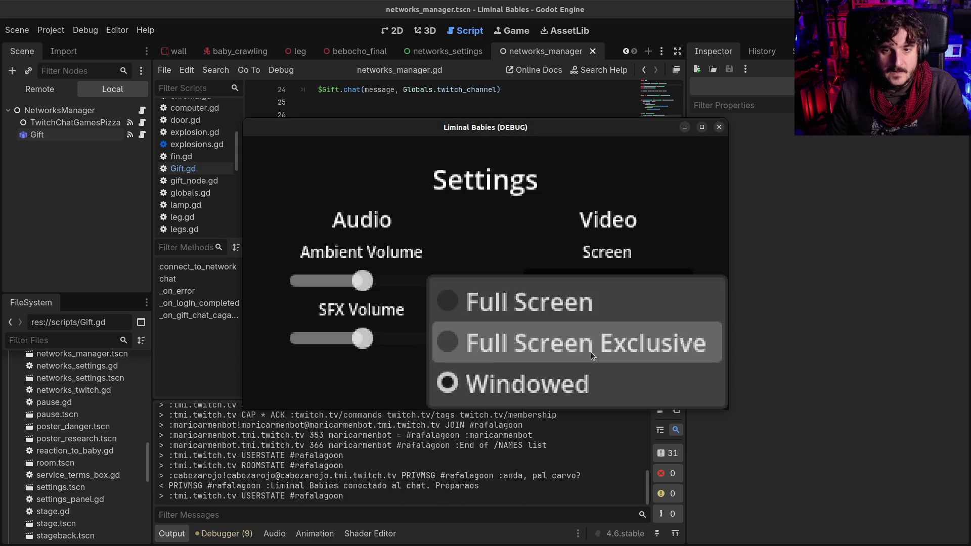
pyautogui.click(590, 307)
pyautogui.moveTo(242, 285)
pyautogui.mouseDown()
pyautogui.moveTo(167, 296)
pyautogui.moveTo(187, 296)
pyautogui.mouseUp()
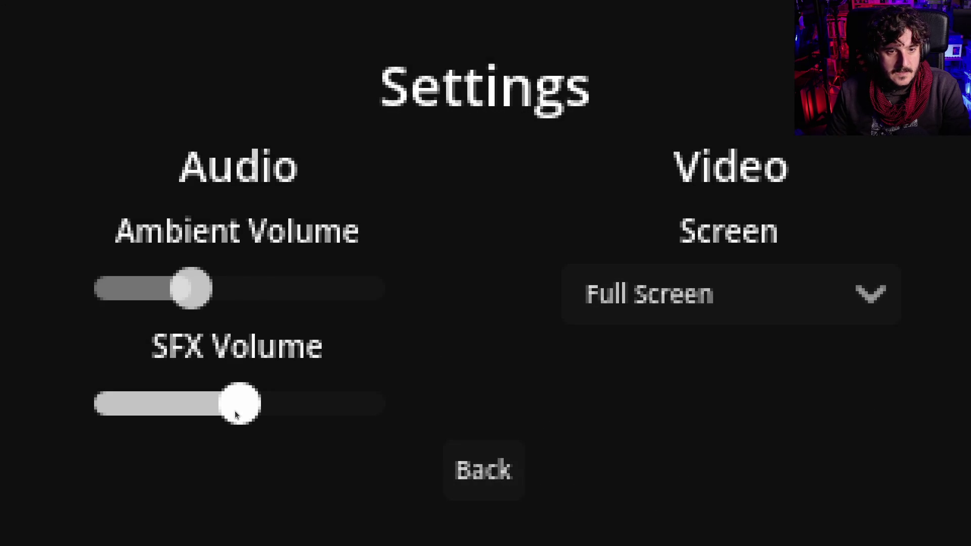
pyautogui.moveTo(232, 411); pyautogui.dragTo(195, 412)
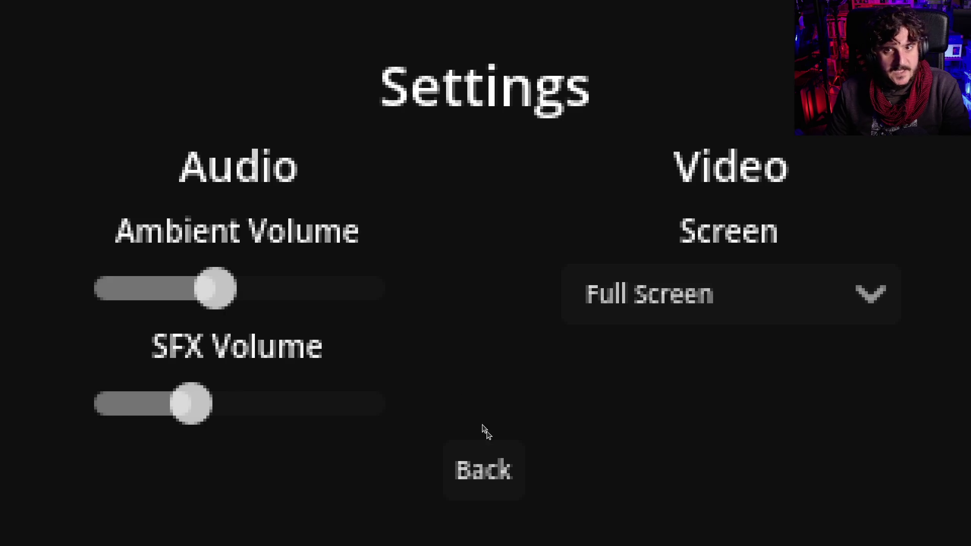
pyautogui.click(515, 475)
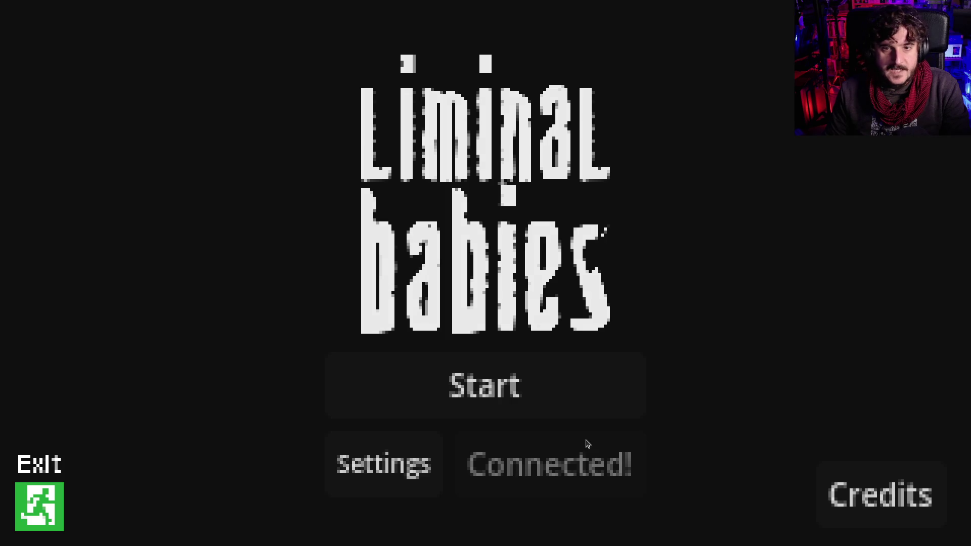
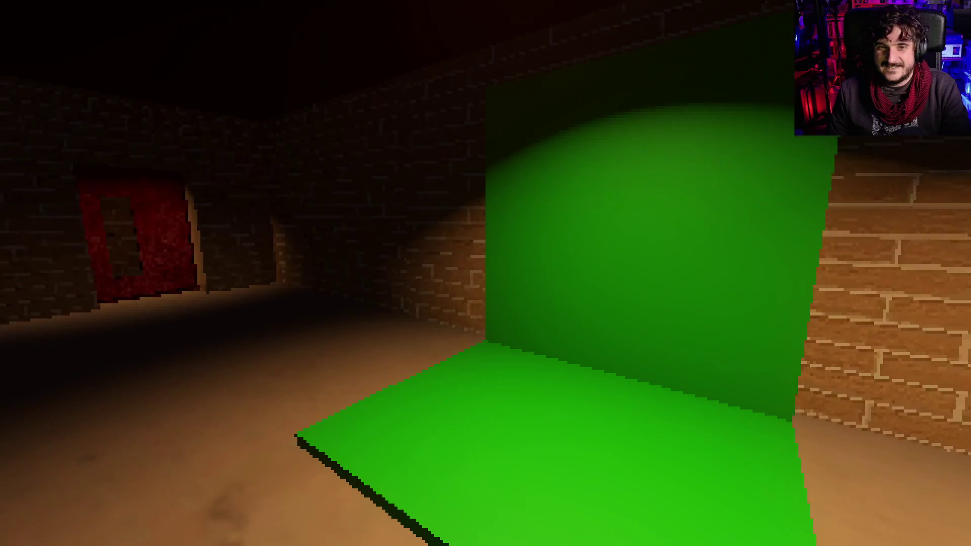
# - Walk down the corridor to the red door and go through it
pyautogui.press('w')
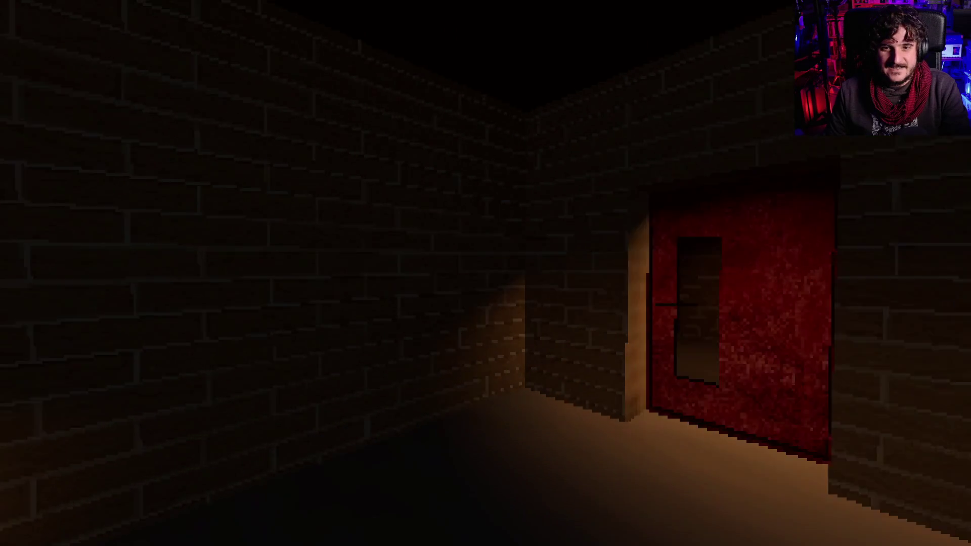
pyautogui.press('w')
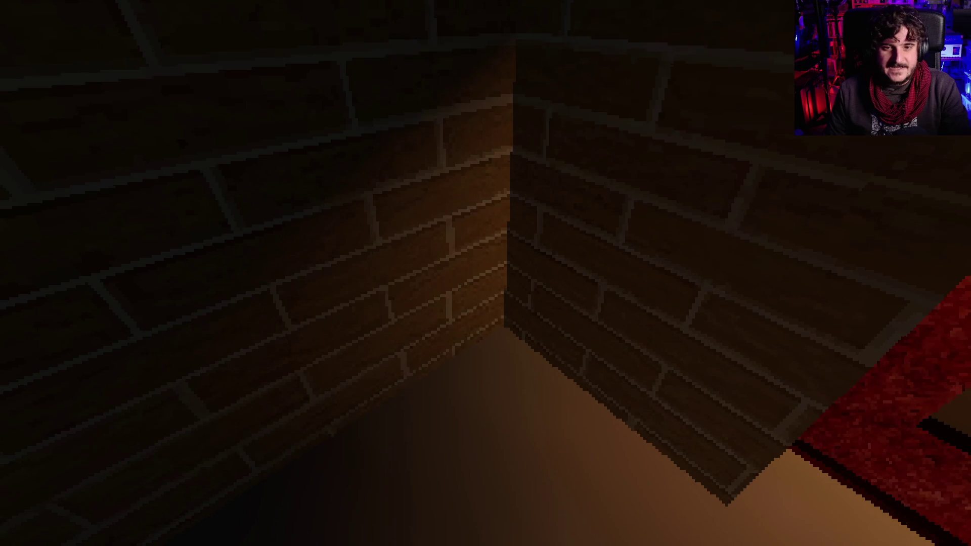
pyautogui.press('w')
pyautogui.press('w')
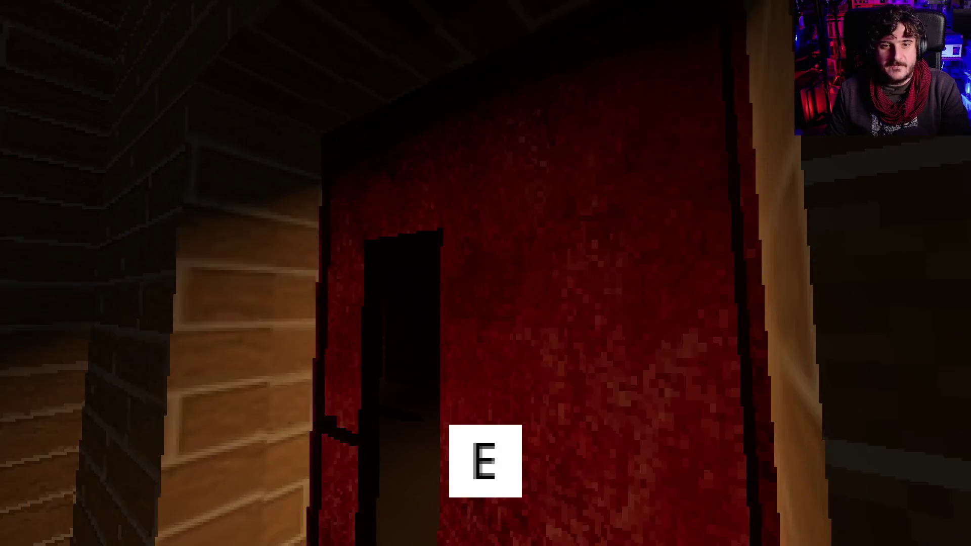
pyautogui.press('e')
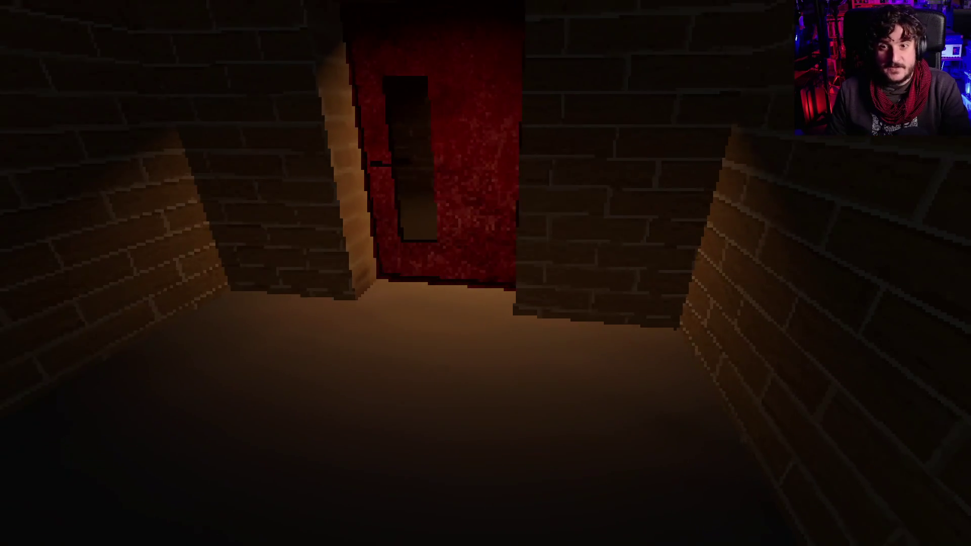
pyautogui.press('w')
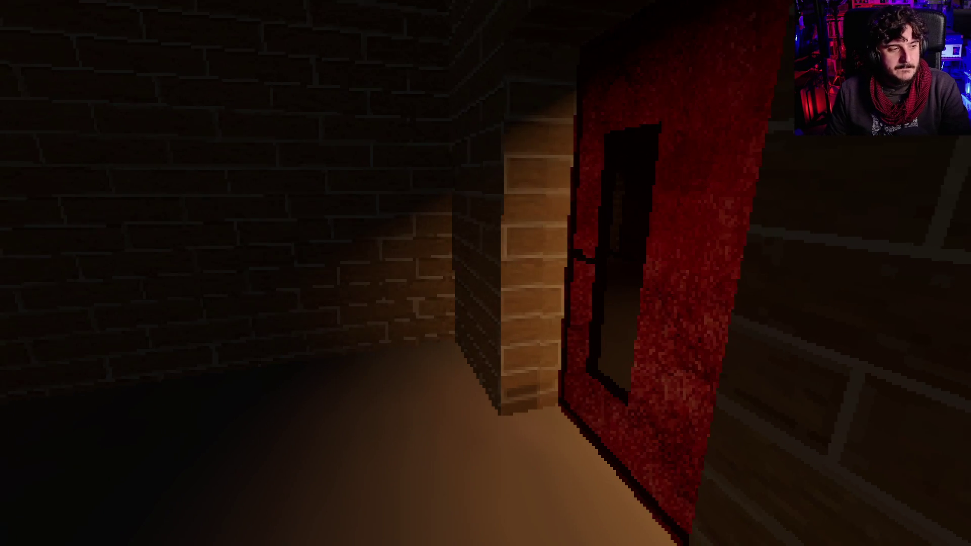
pyautogui.press('s')
pyautogui.press('w')
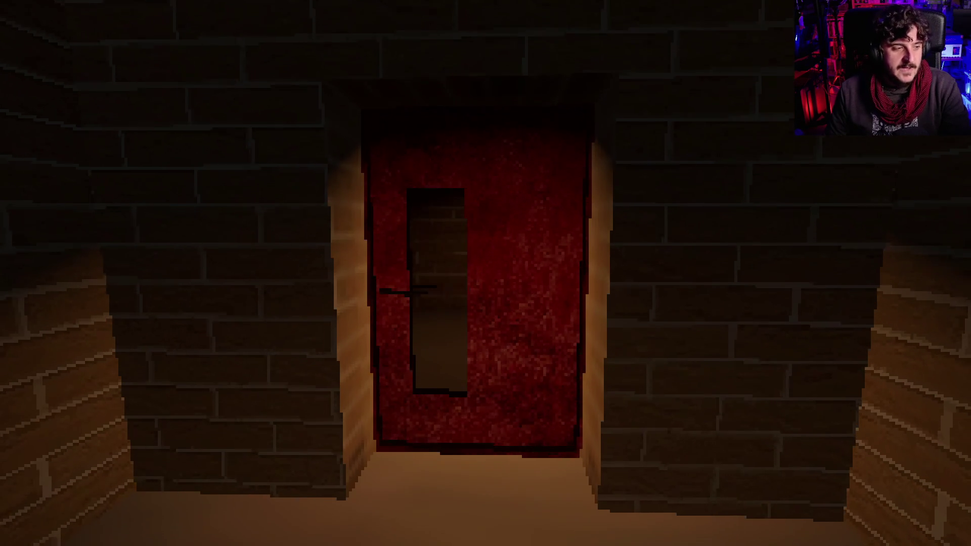
pyautogui.press('w')
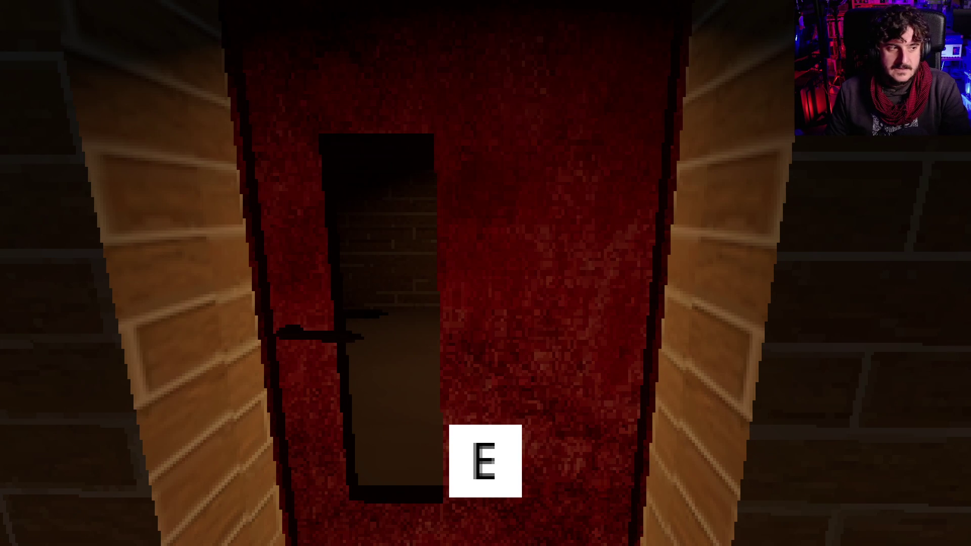
pyautogui.press('e')
pyautogui.press('w')
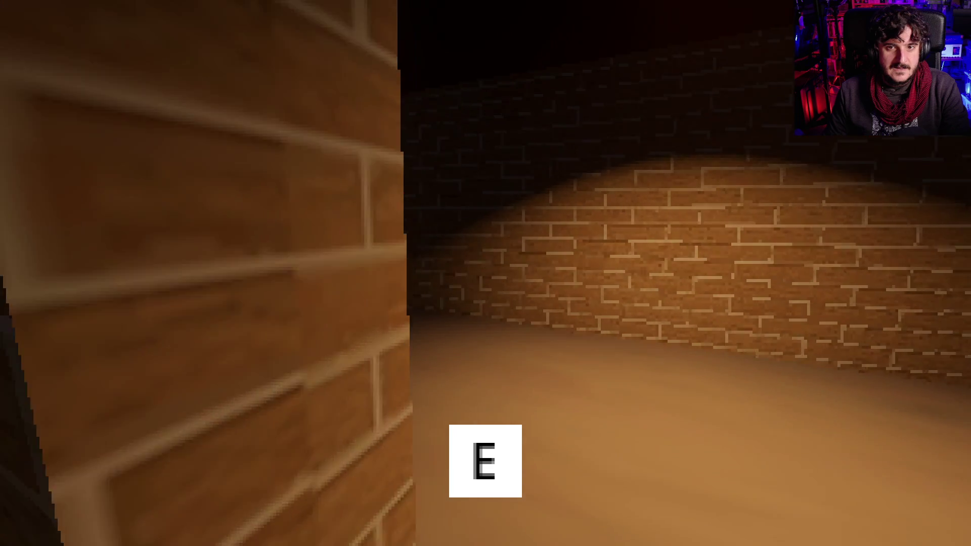
# - Open the side door by the stairs and walk the brick corridor to the radioactive-sign door
pyautogui.moveTo(485, 273)
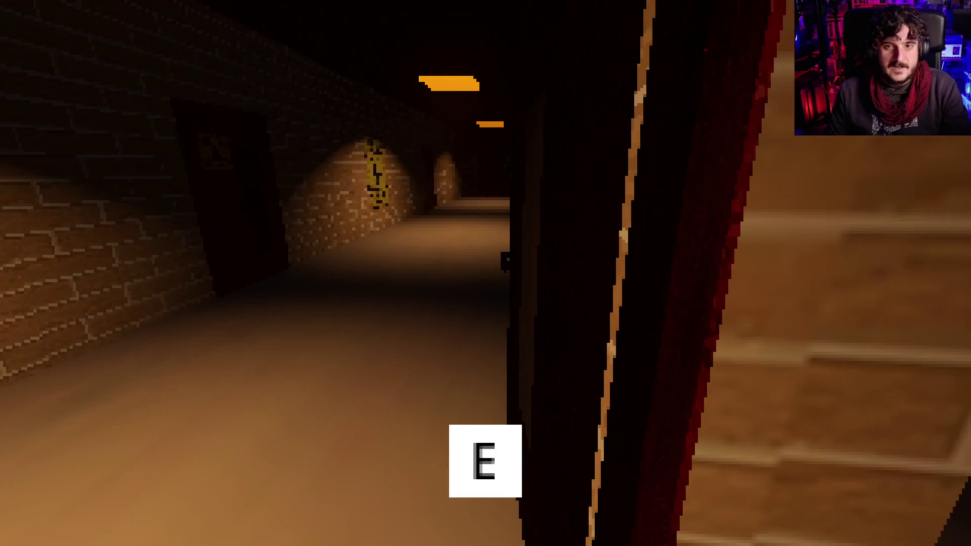
pyautogui.press('e')
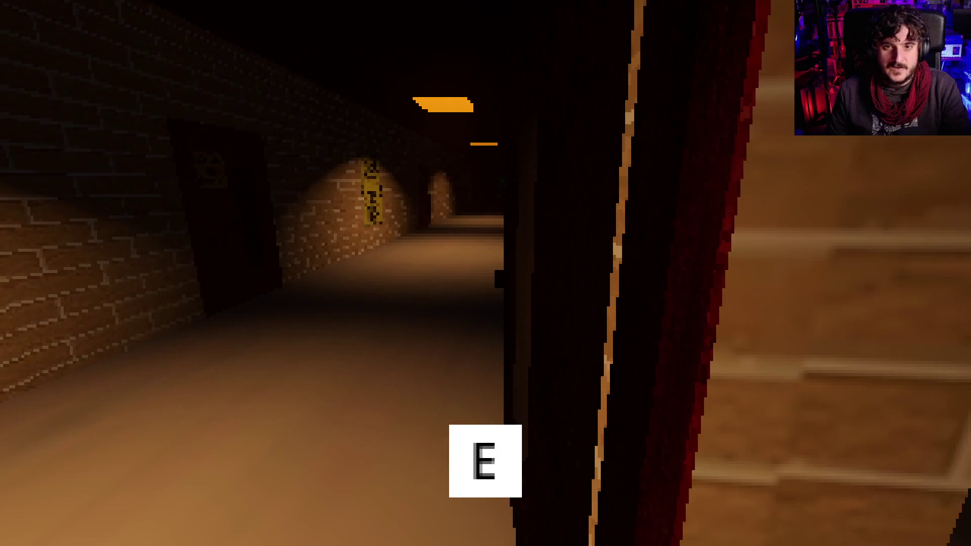
pyautogui.press('e')
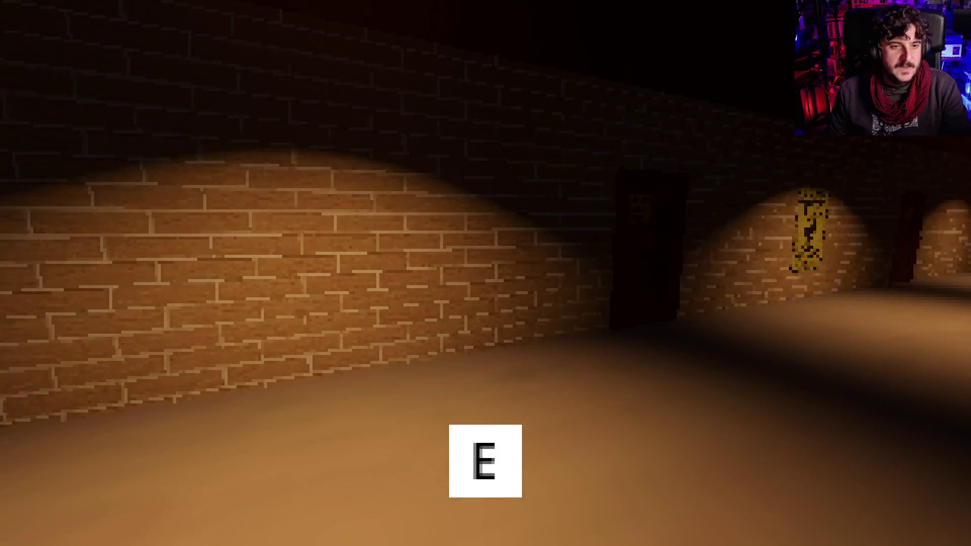
pyautogui.press('w')
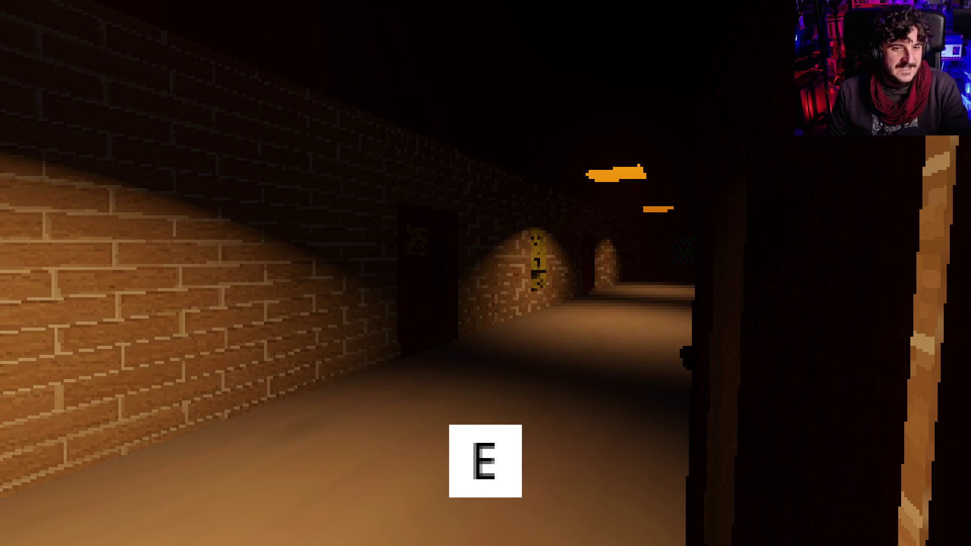
pyautogui.press('w')
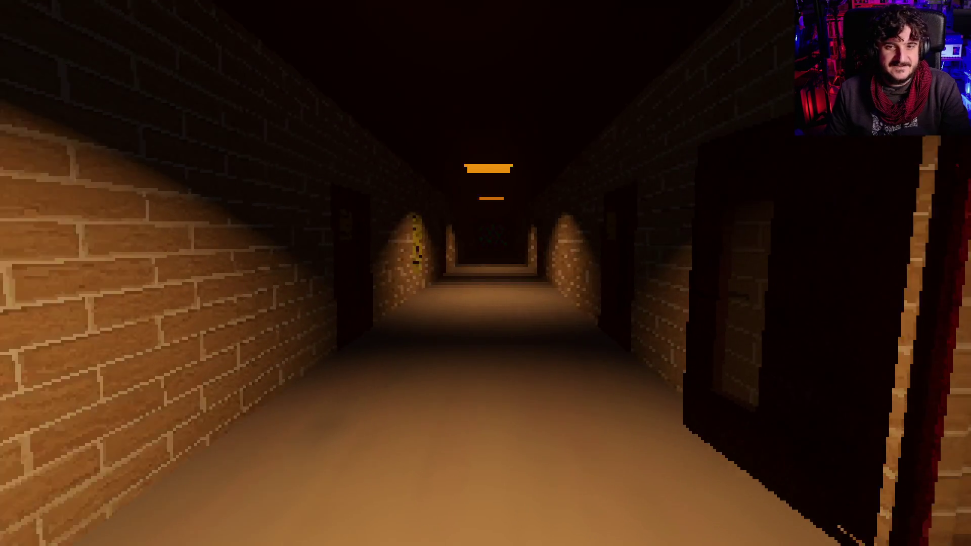
pyautogui.press('w')
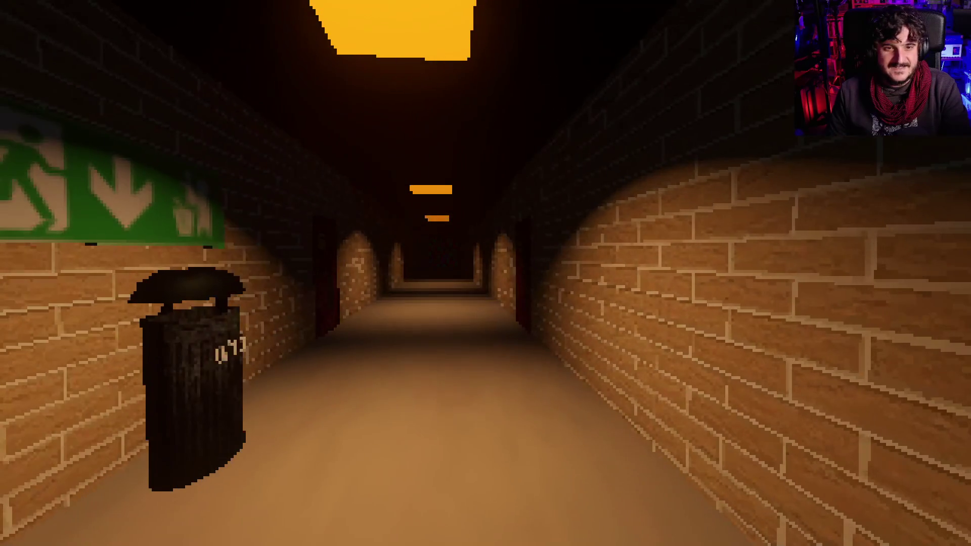
pyautogui.press('w')
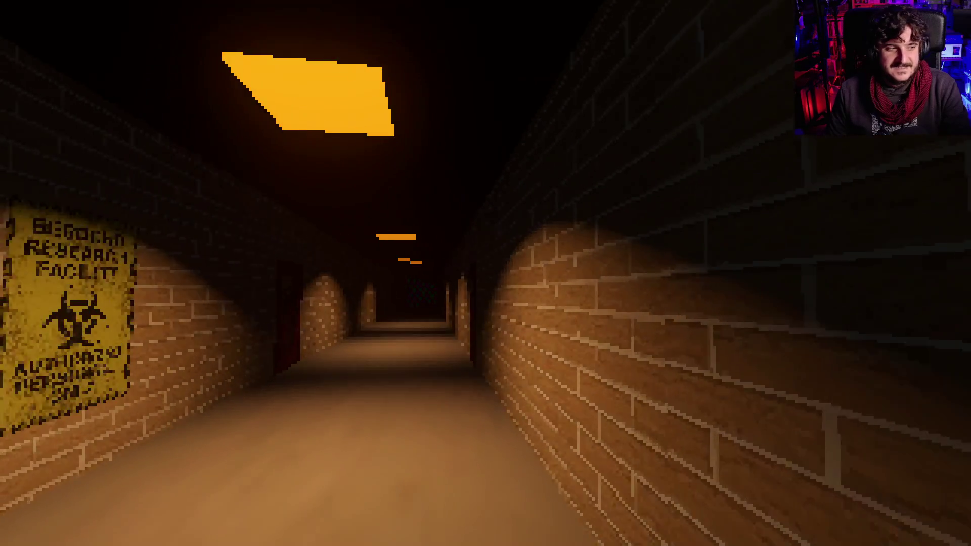
pyautogui.press('w')
pyautogui.press('w')
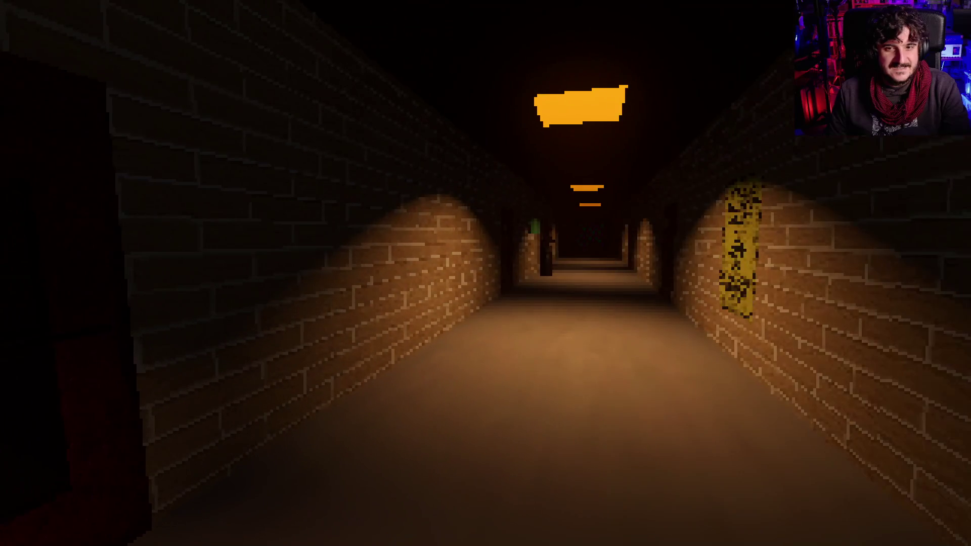
pyautogui.press('w')
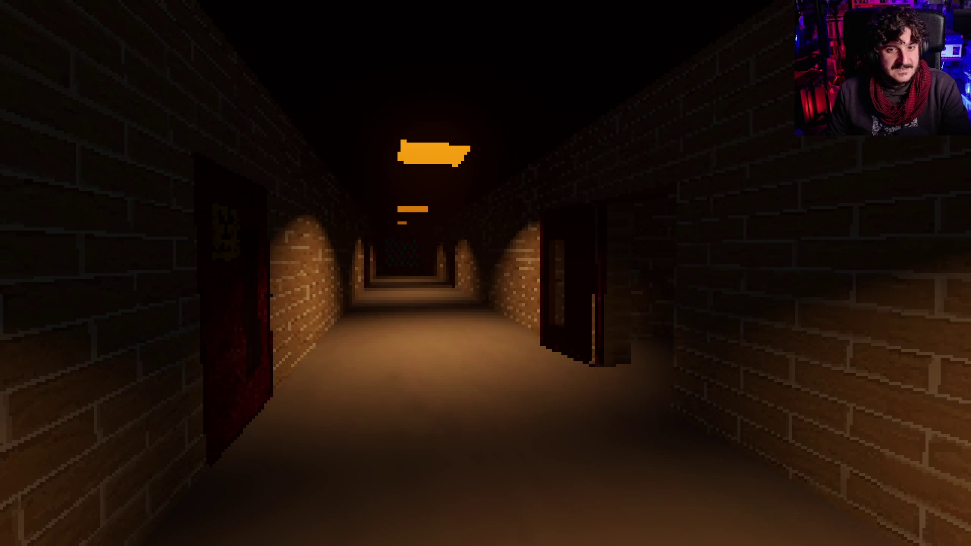
pyautogui.press('w')
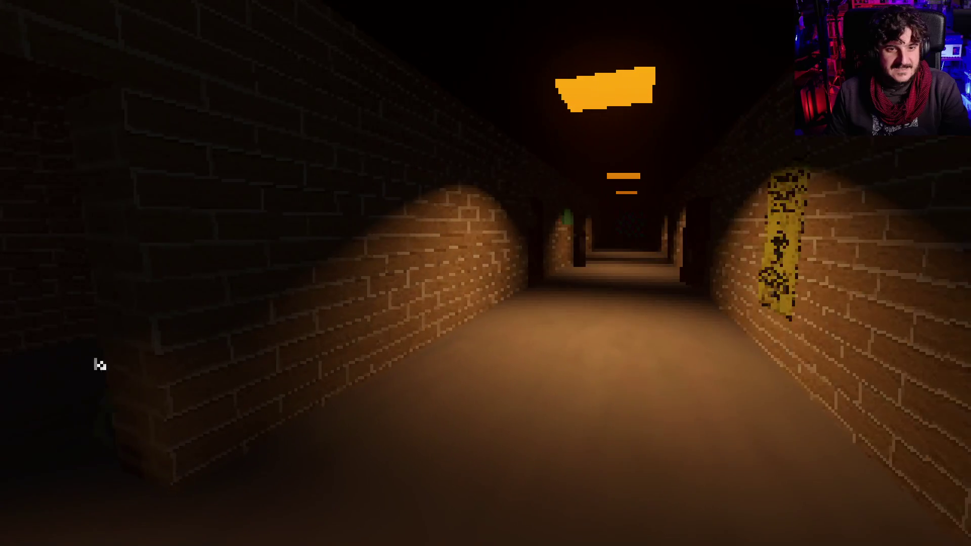
pyautogui.press('w')
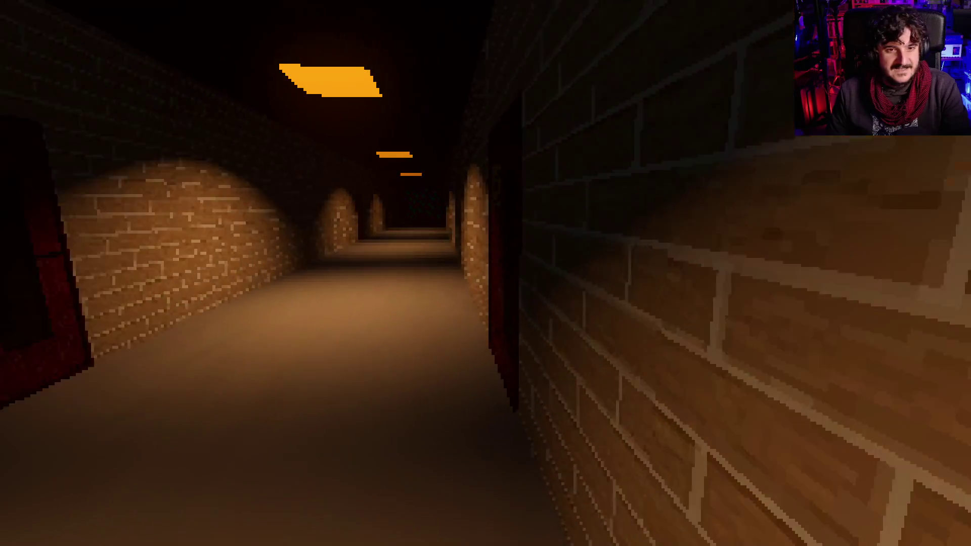
pyautogui.press('w')
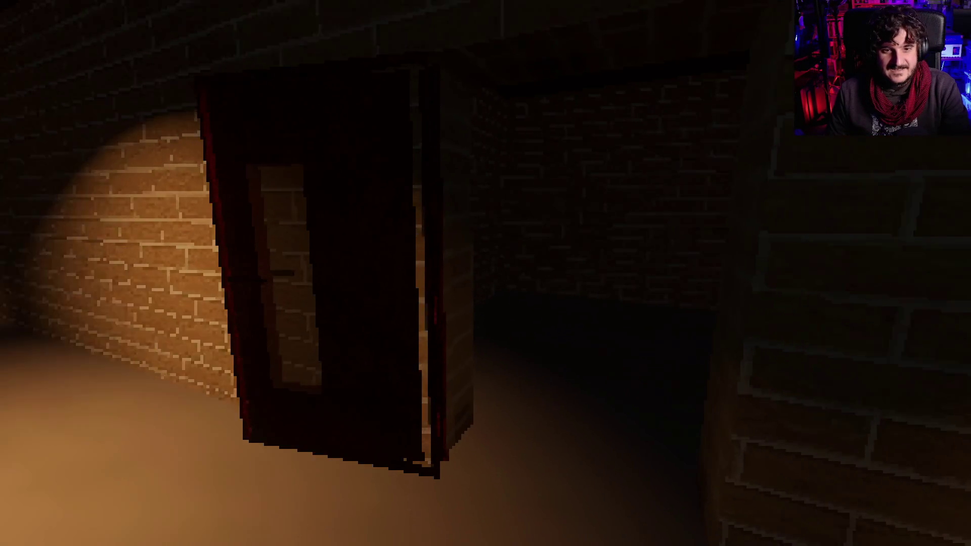
# - Grab the green player down the corridor and drop it into the trash bin
pyautogui.press('w')
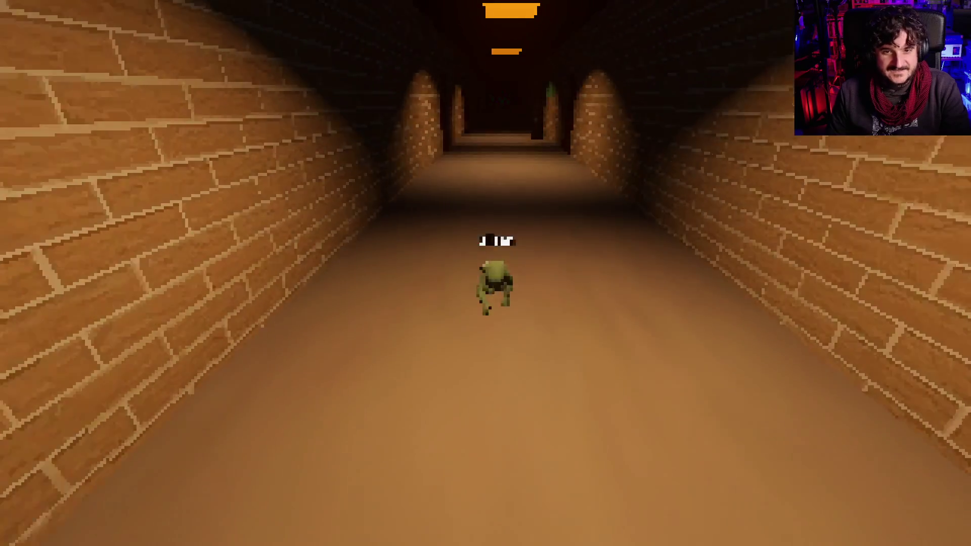
pyautogui.press('w')
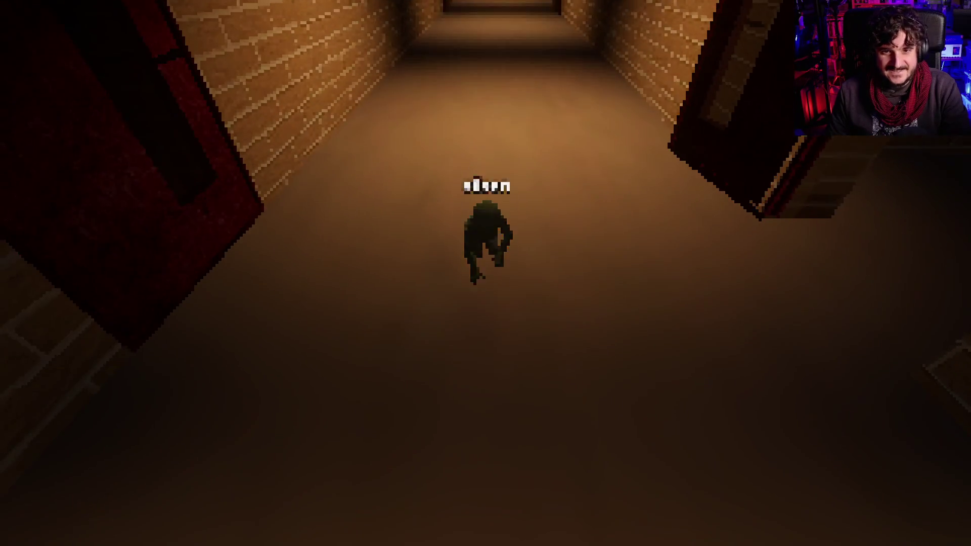
pyautogui.press('w')
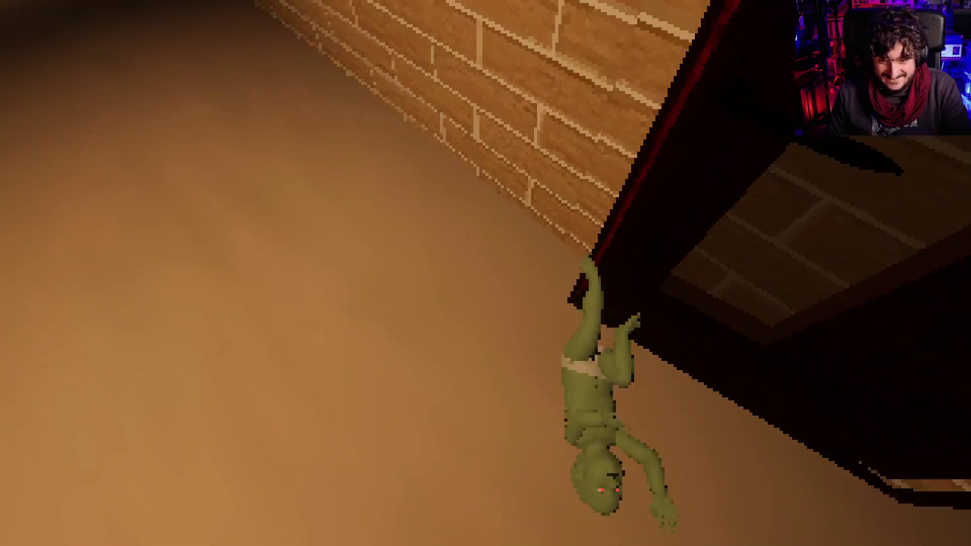
pyautogui.click(486, 273)
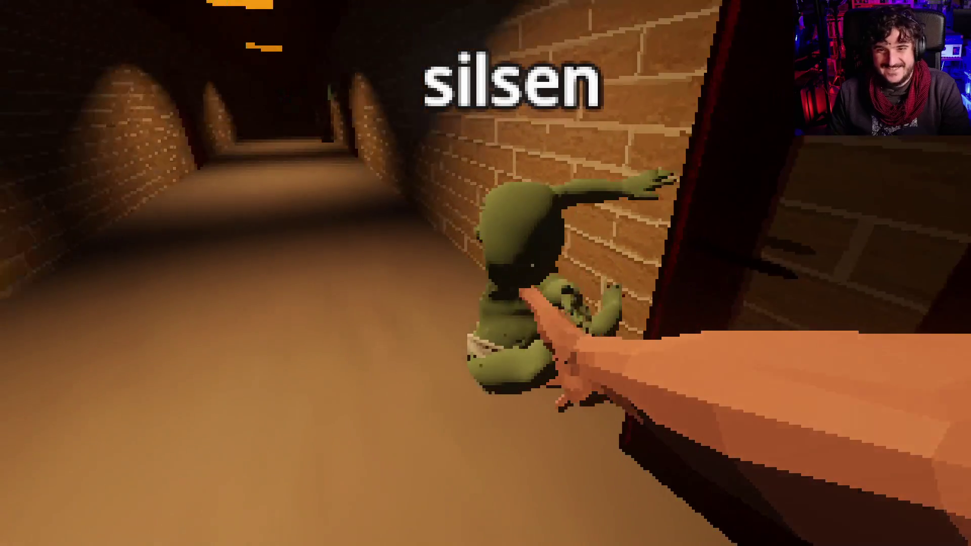
pyautogui.press('w')
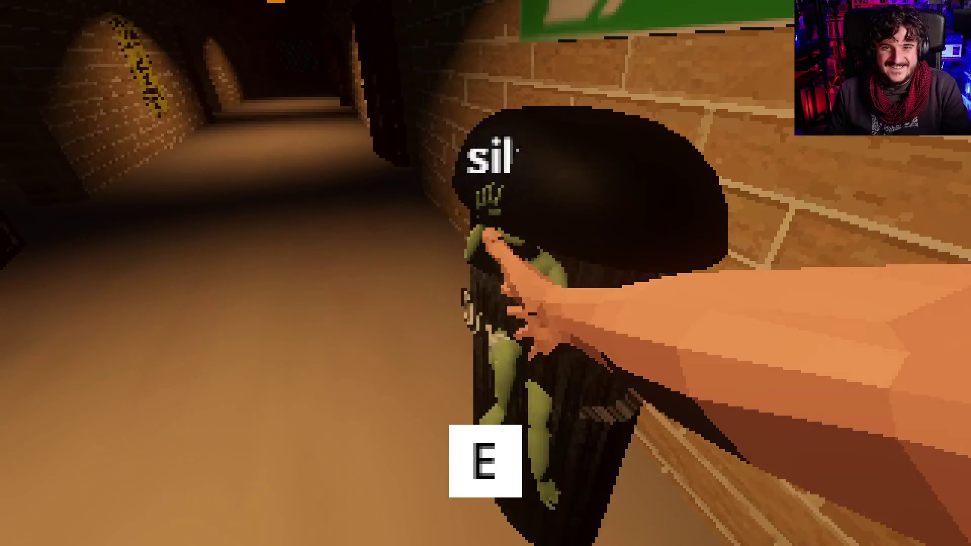
pyautogui.press('e')
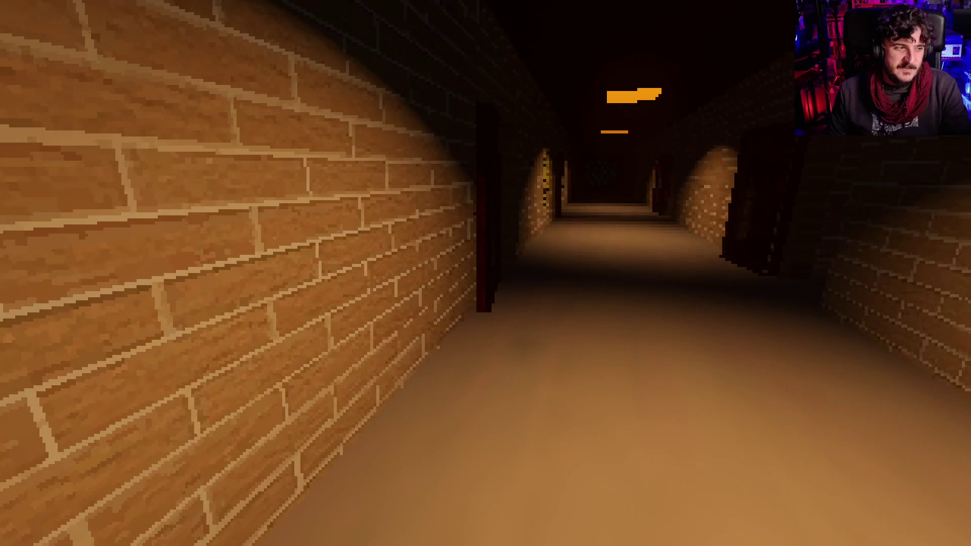
# - Walk back past the frog players and drop the held green baby onto the trash bin
pyautogui.press('w')
pyautogui.press('w')
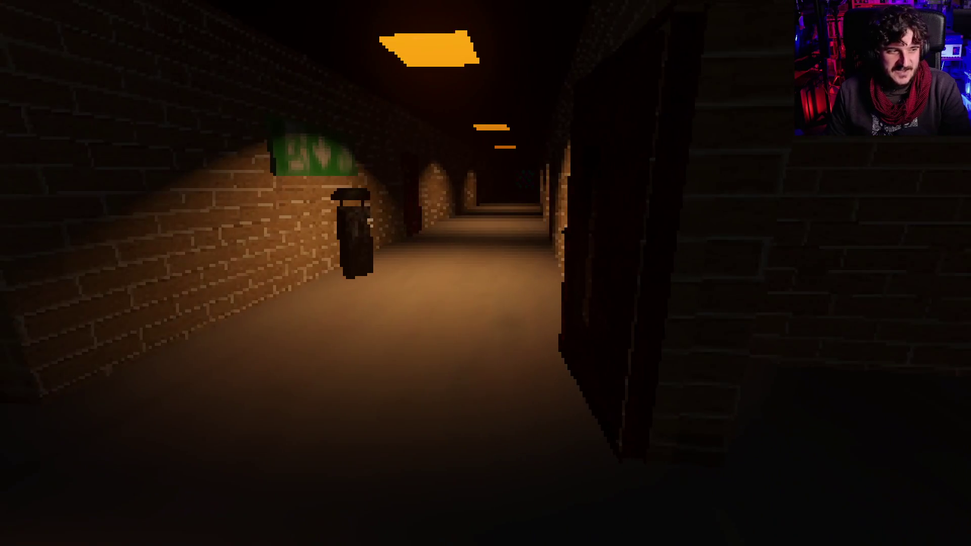
pyautogui.press('w')
pyautogui.press('w')
pyautogui.press('w')
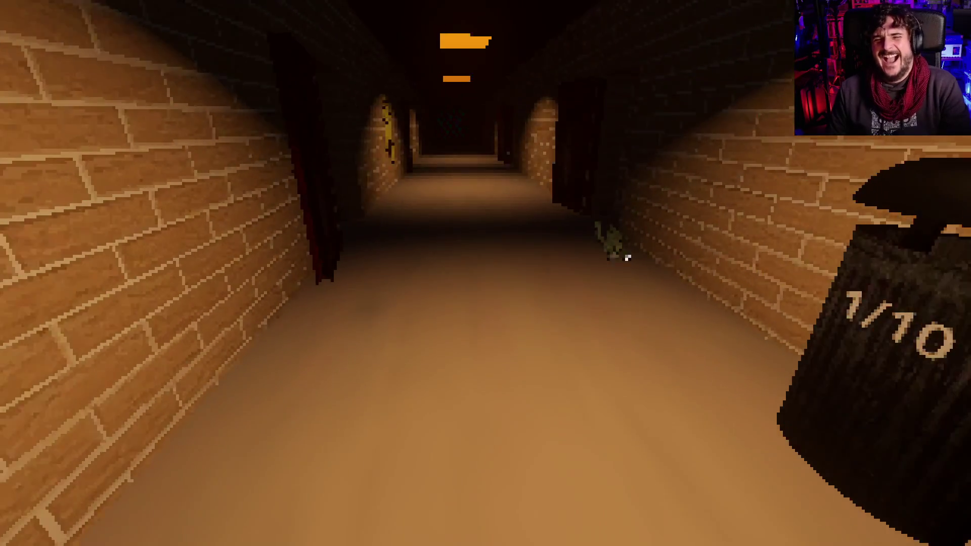
pyautogui.press('w')
pyautogui.press('w')
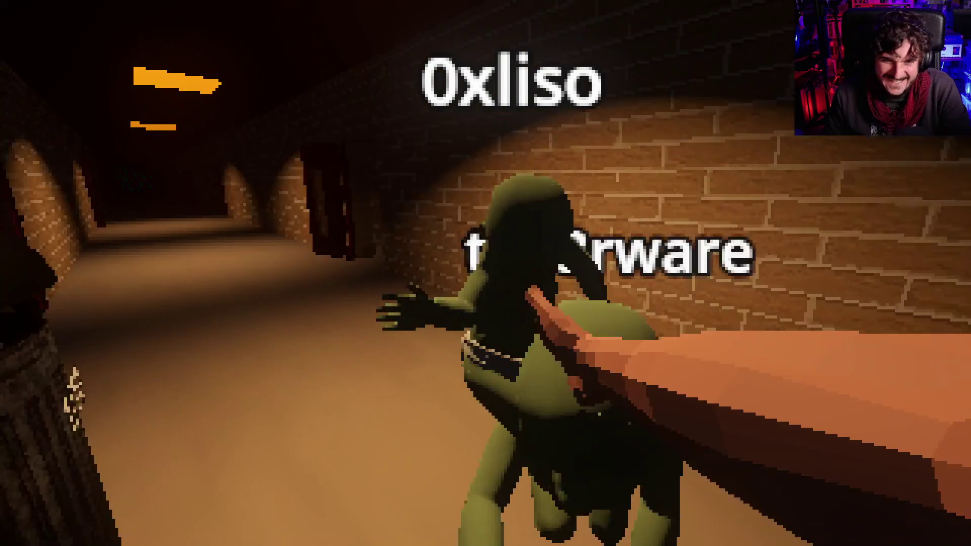
pyautogui.press('s')
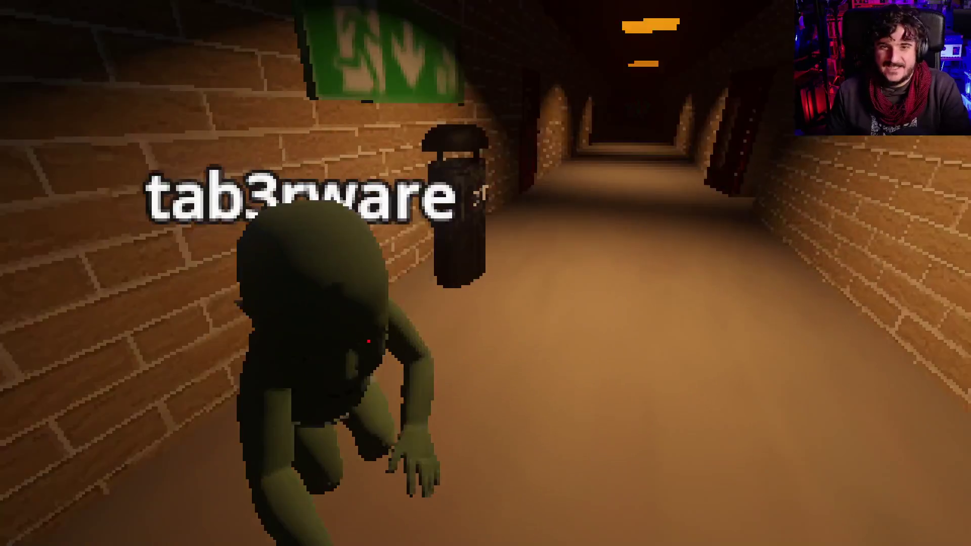
pyautogui.press('w')
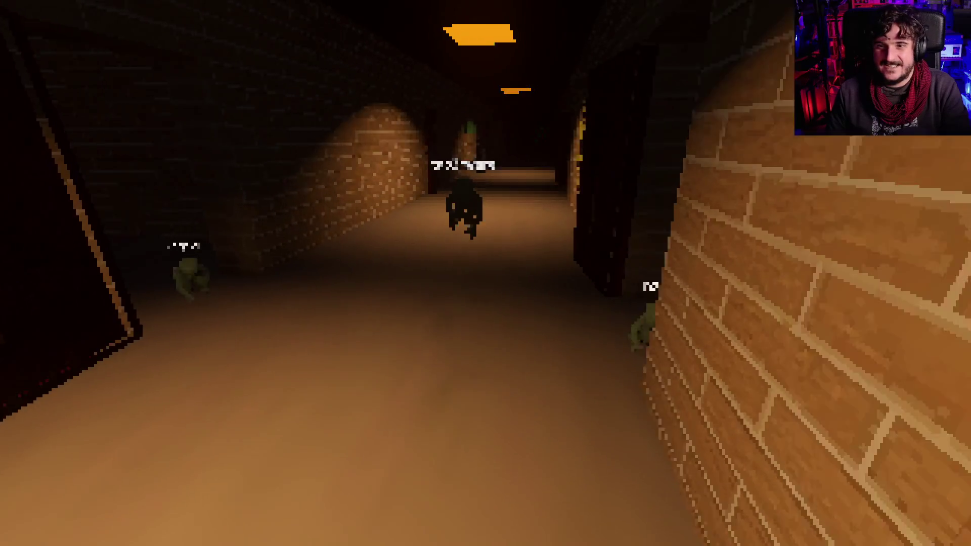
pyautogui.press('w')
pyautogui.press('w')
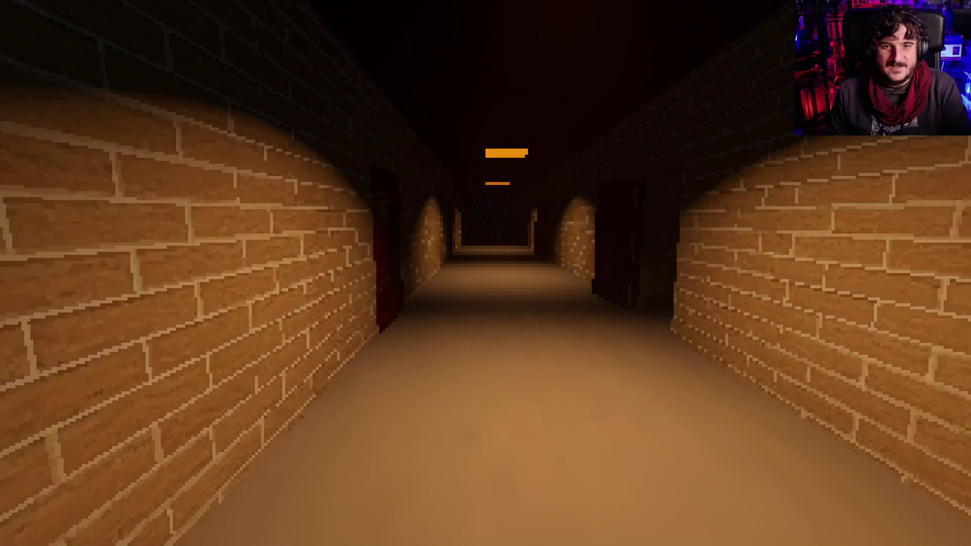
pyautogui.press('w')
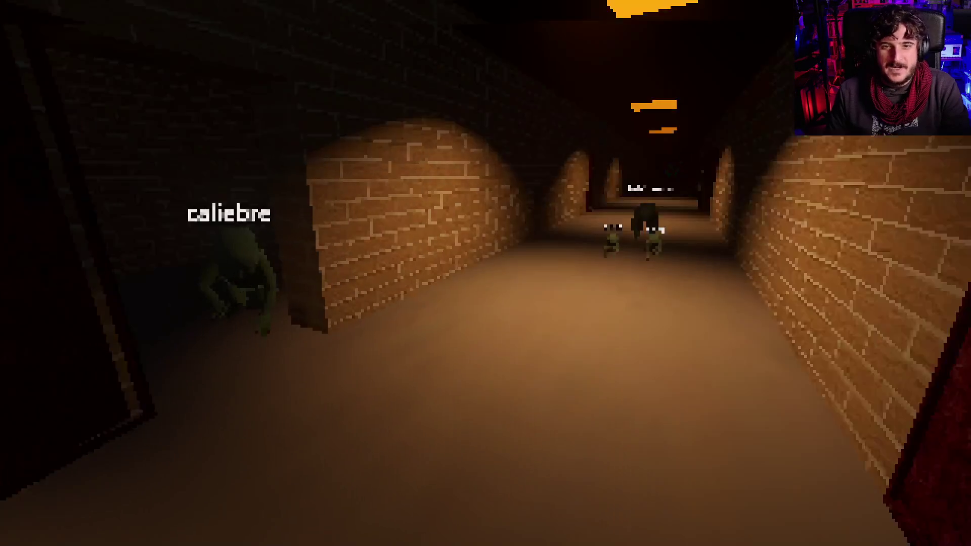
pyautogui.press('w')
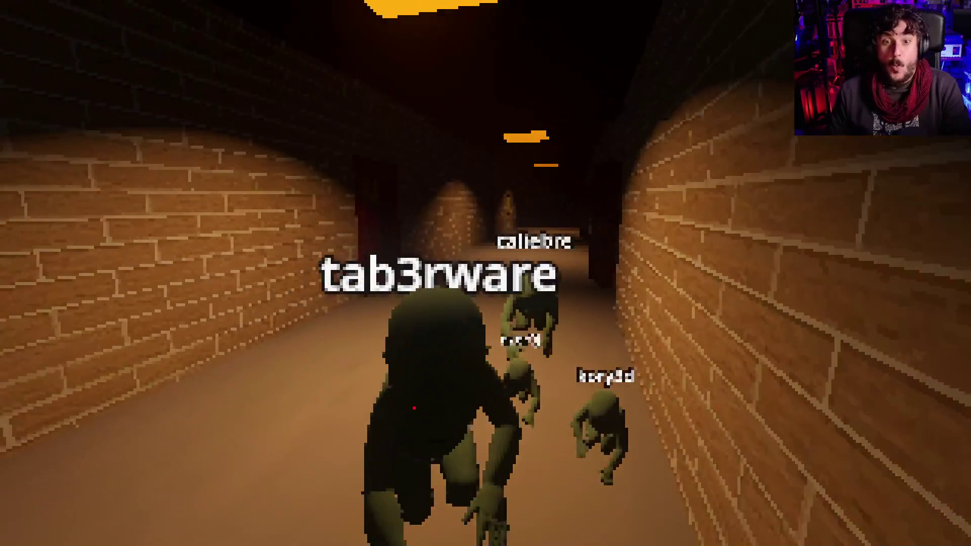
pyautogui.press('w')
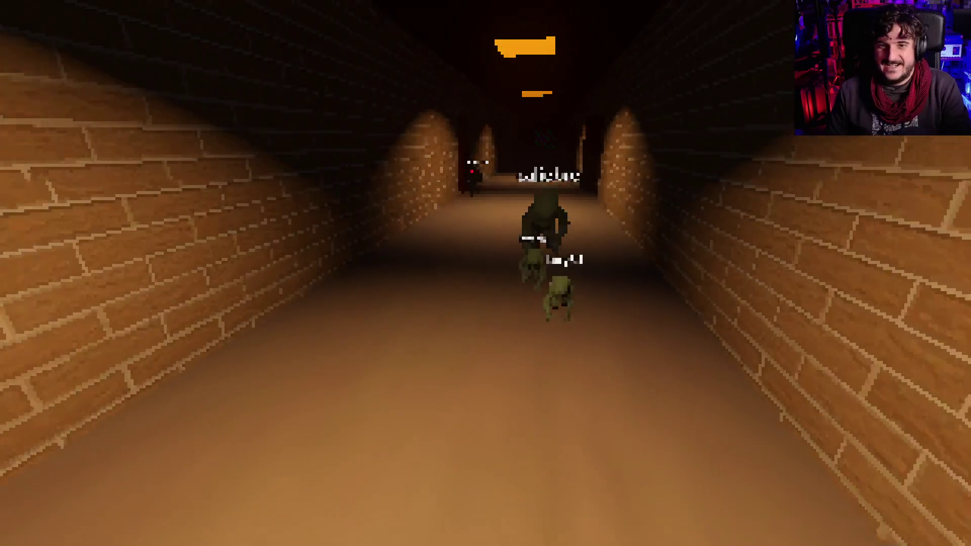
pyautogui.press('w')
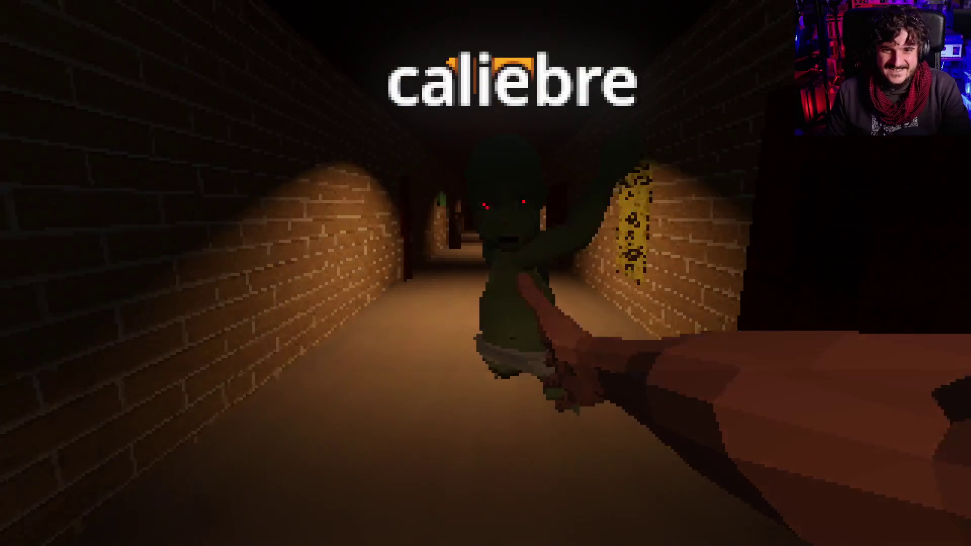
pyautogui.press('w')
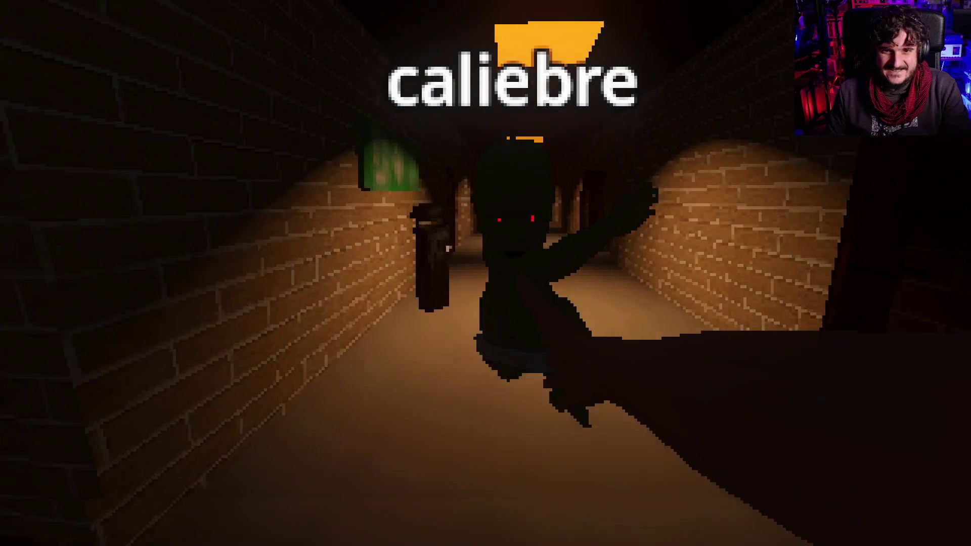
pyautogui.press('w')
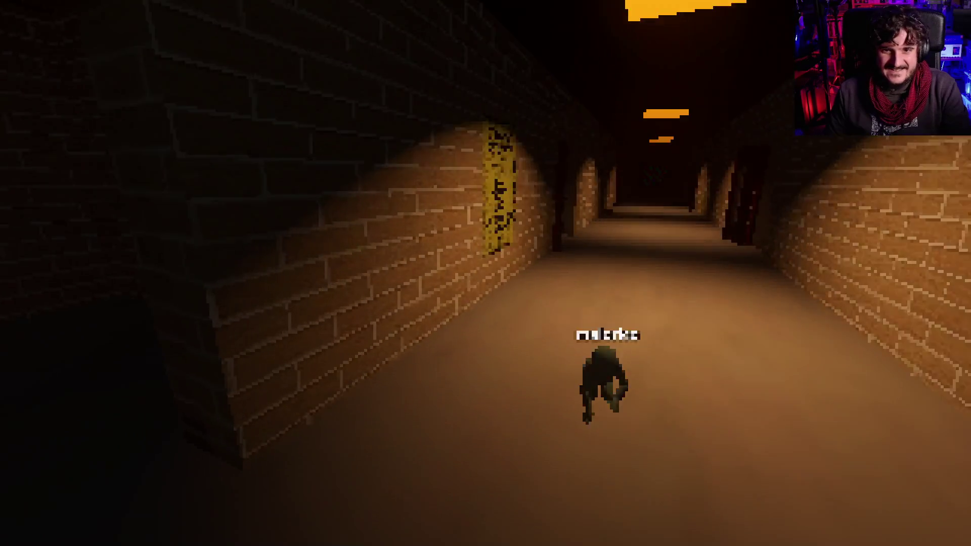
# - Pick up two more green creatures and drop each into the wall trash bin
pyautogui.press('w')
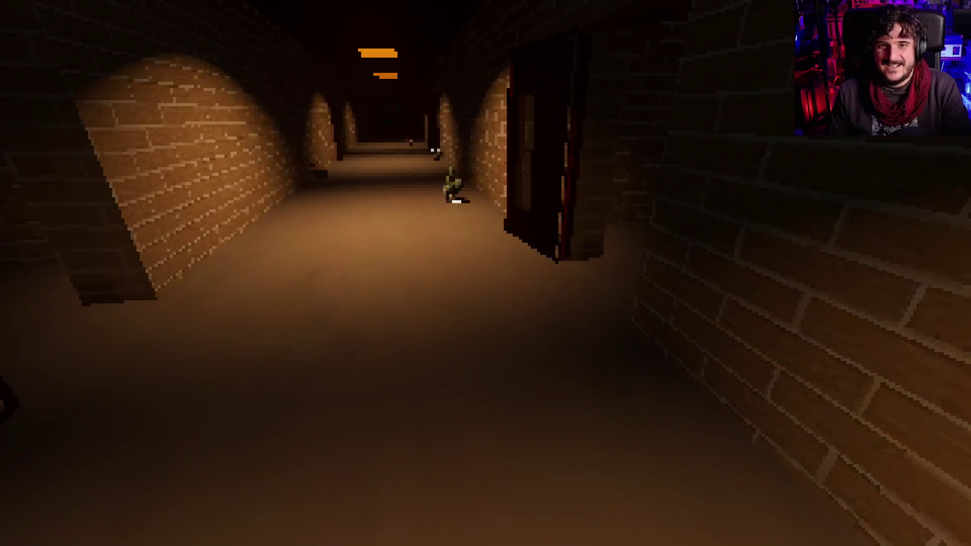
pyautogui.press('w')
pyautogui.press('e')
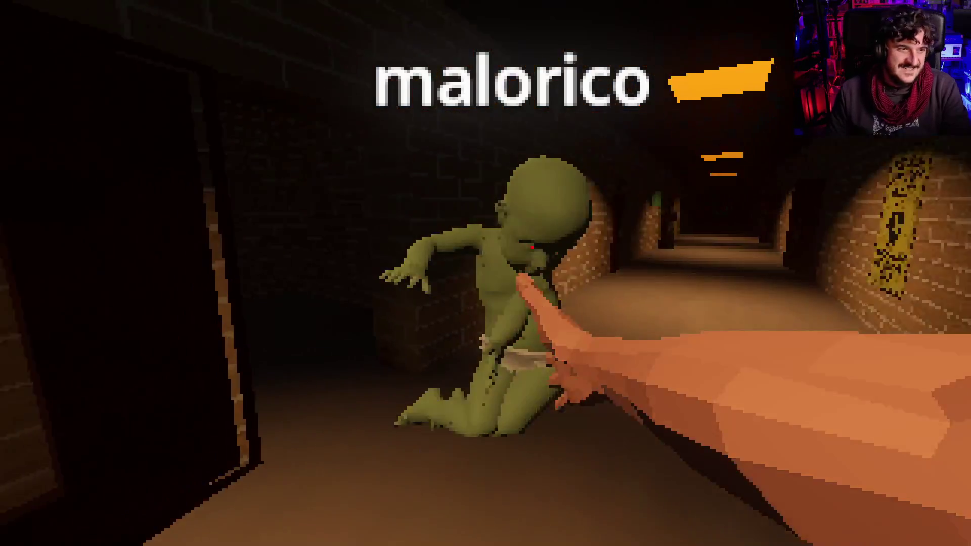
pyautogui.press('w')
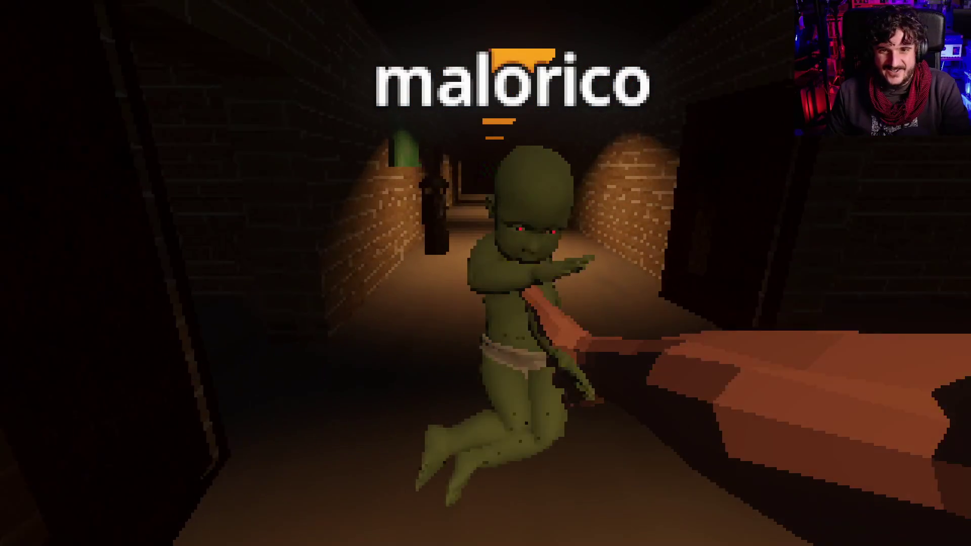
pyautogui.press('w')
pyautogui.press('e')
pyautogui.press('w')
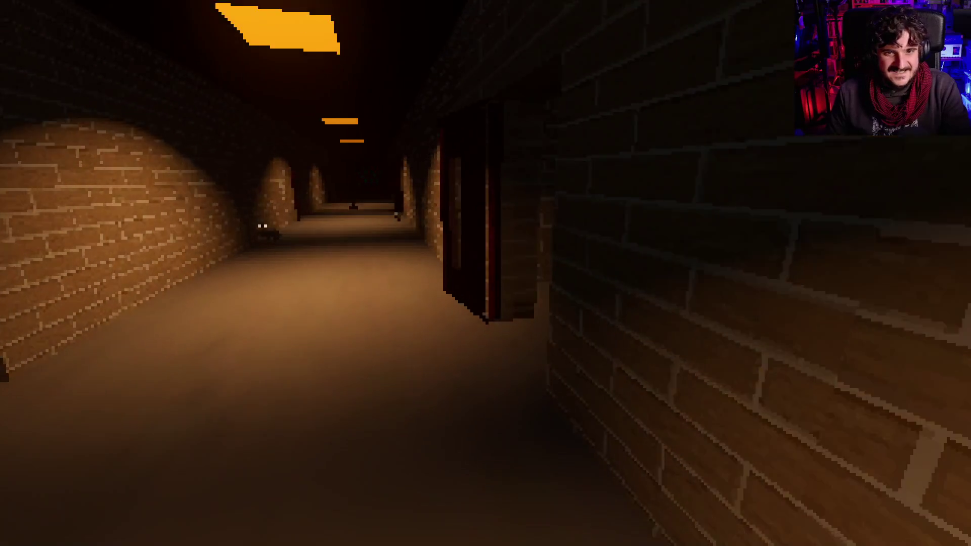
pyautogui.press('w')
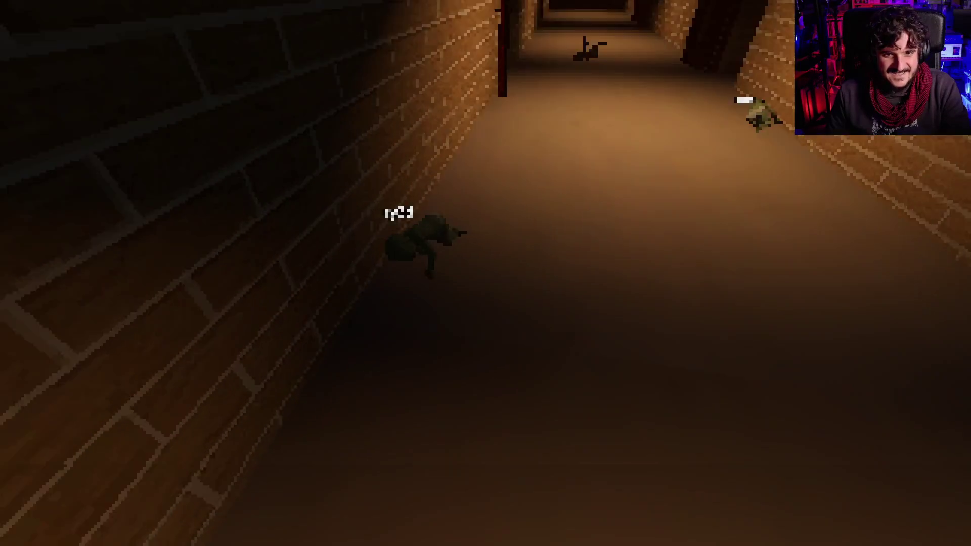
pyautogui.press('w')
pyautogui.press('w')
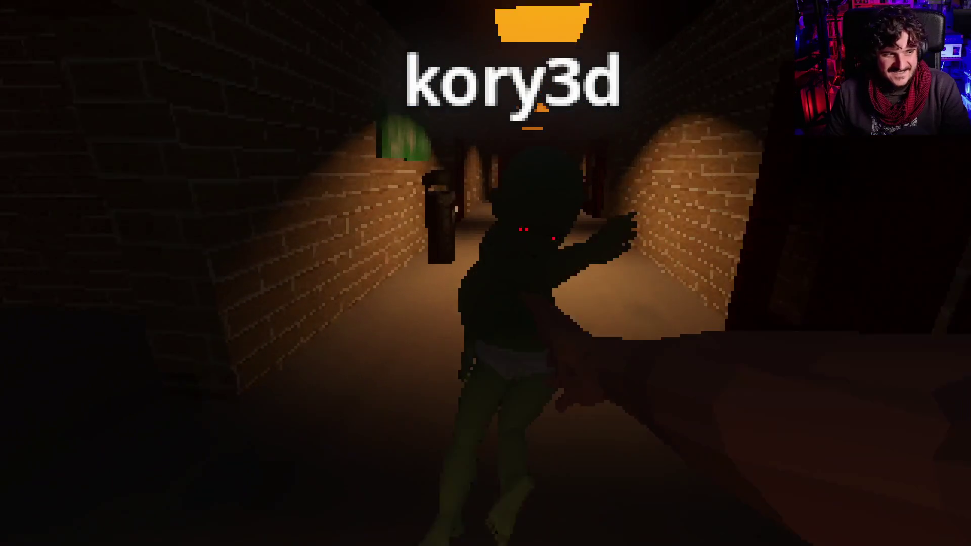
pyautogui.press('e')
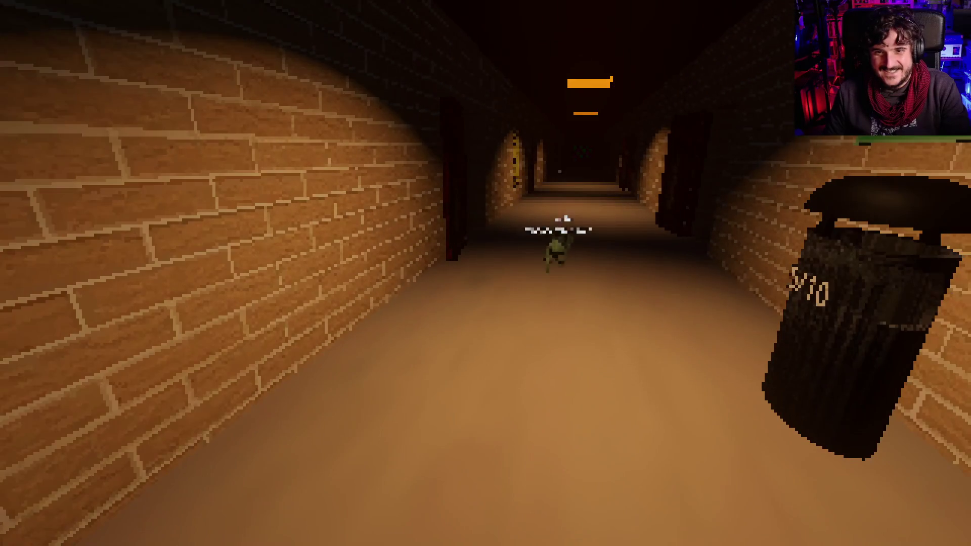
# - Grab a green creature off the floor and carry it toward the biohazard sign
pyautogui.press('s')
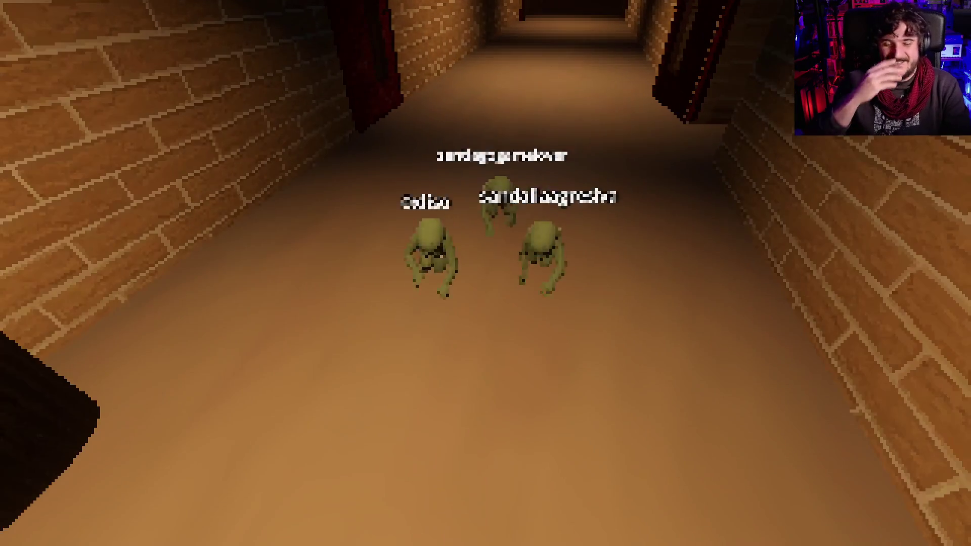
pyautogui.press('w')
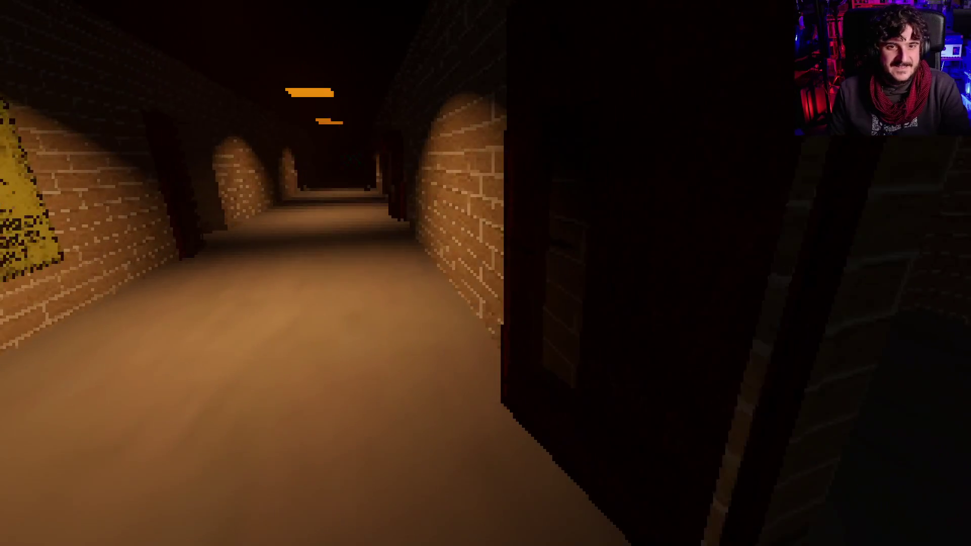
pyautogui.press('w')
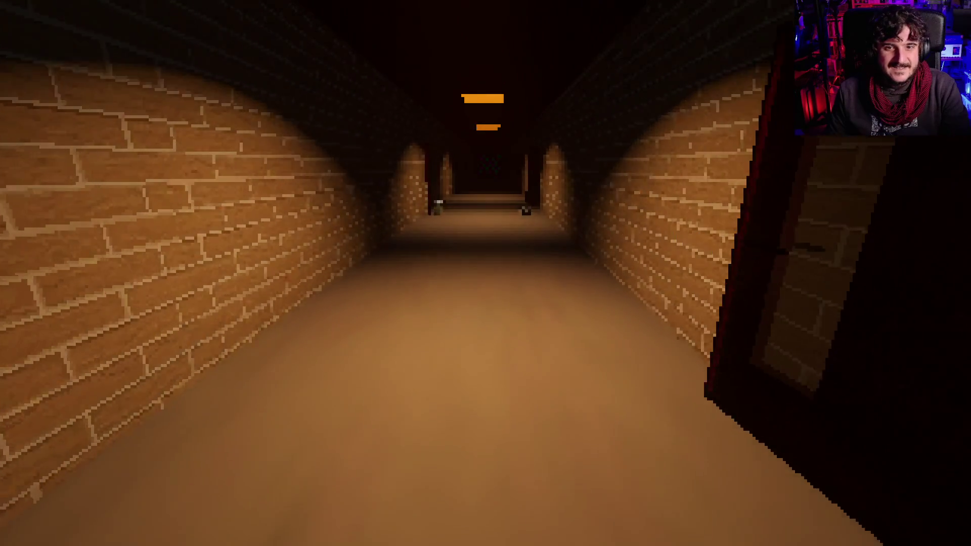
pyautogui.press('w')
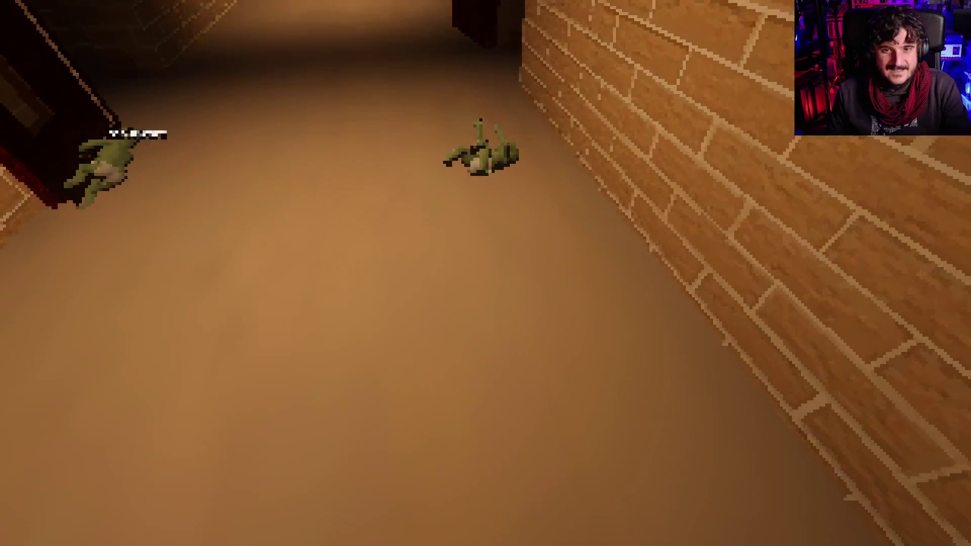
pyautogui.click(485, 273)
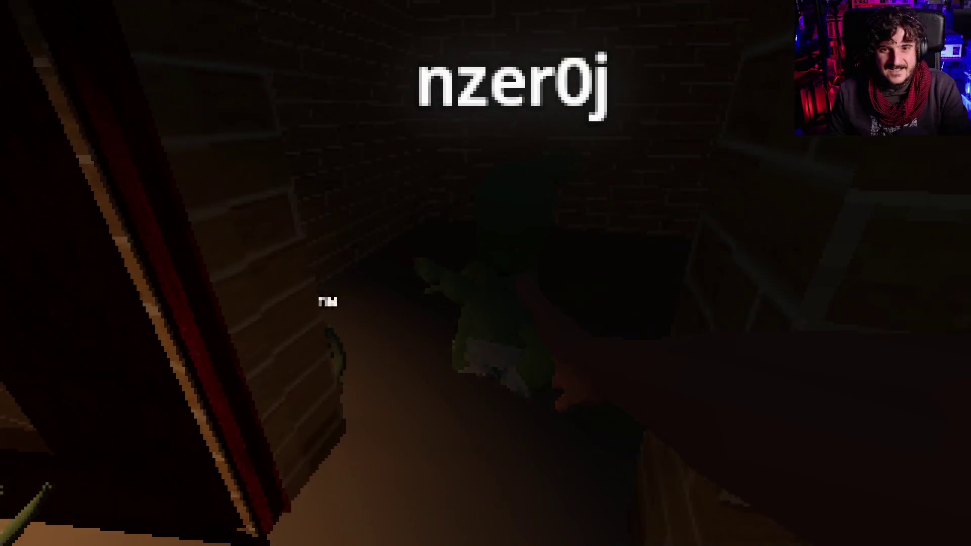
pyautogui.press('w')
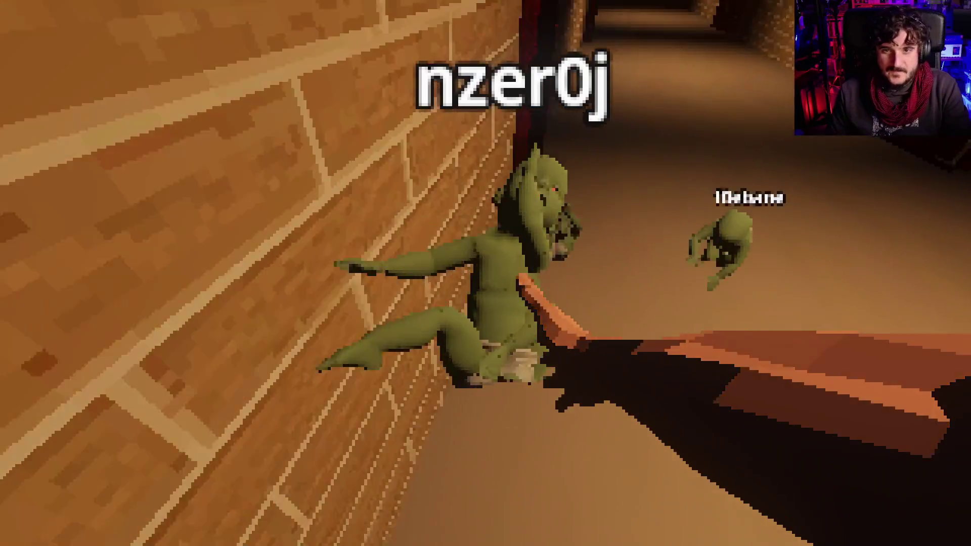
pyautogui.press('w')
pyautogui.press('w')
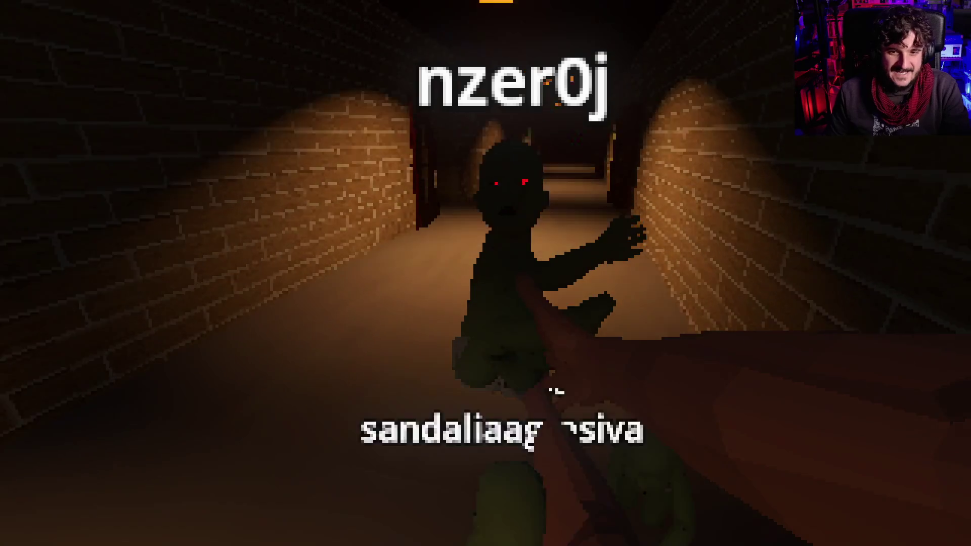
pyautogui.press('w')
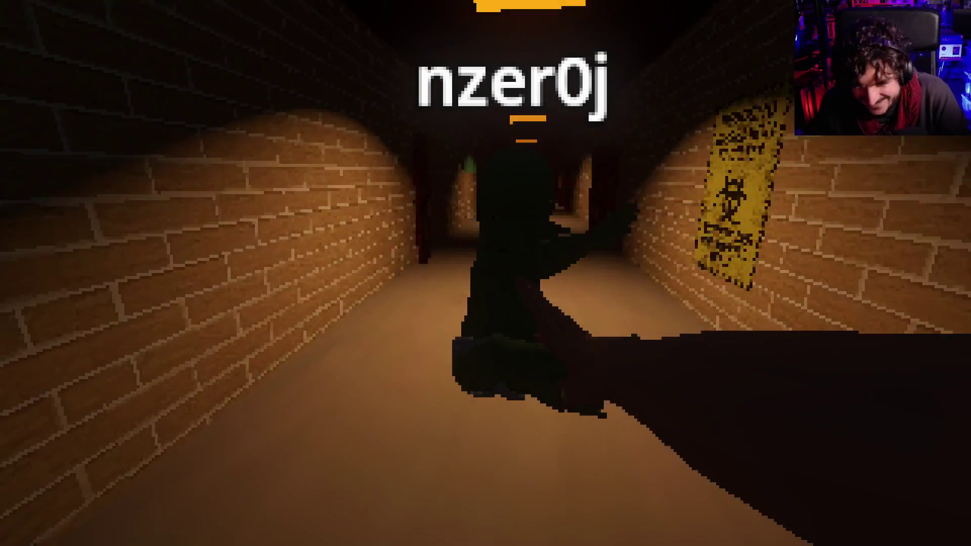
pyautogui.press('w')
pyautogui.press('w')
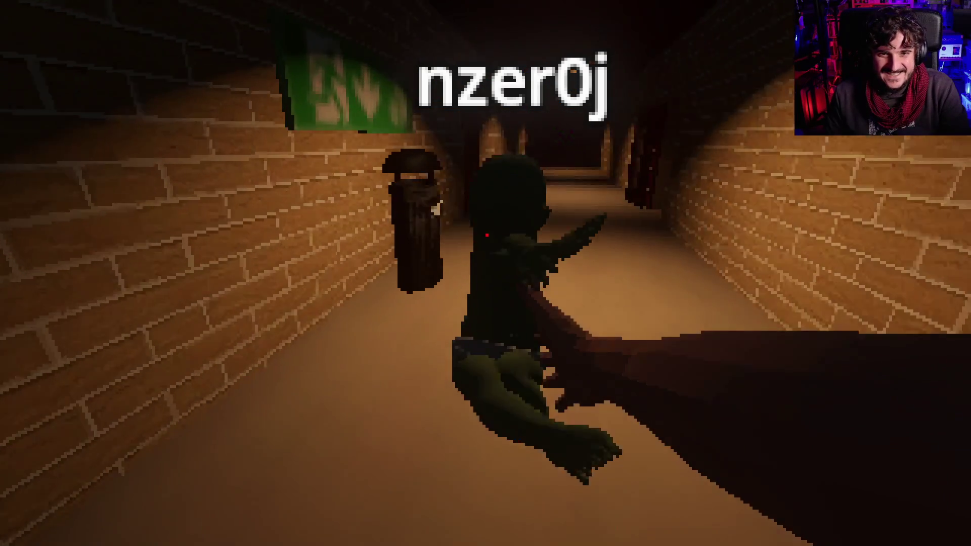
pyautogui.press('w')
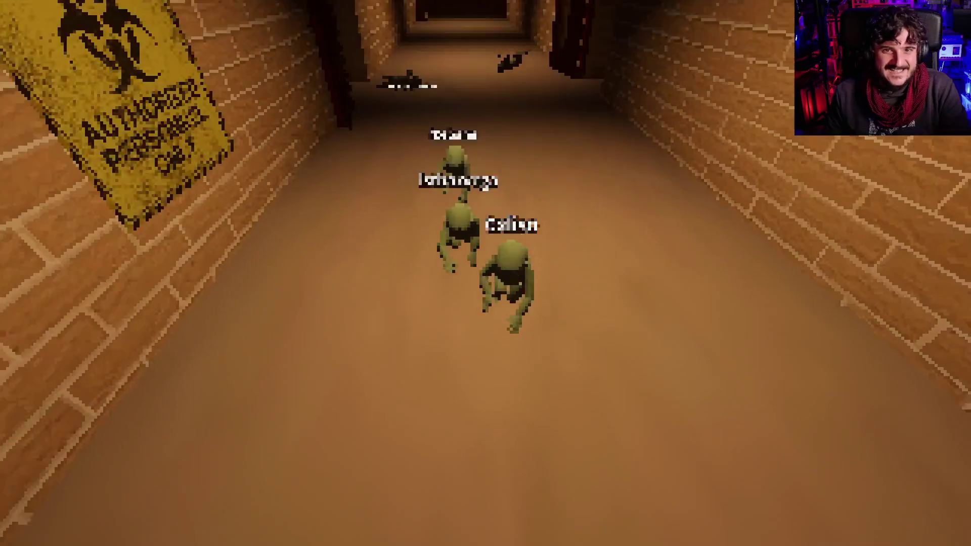
pyautogui.press('w')
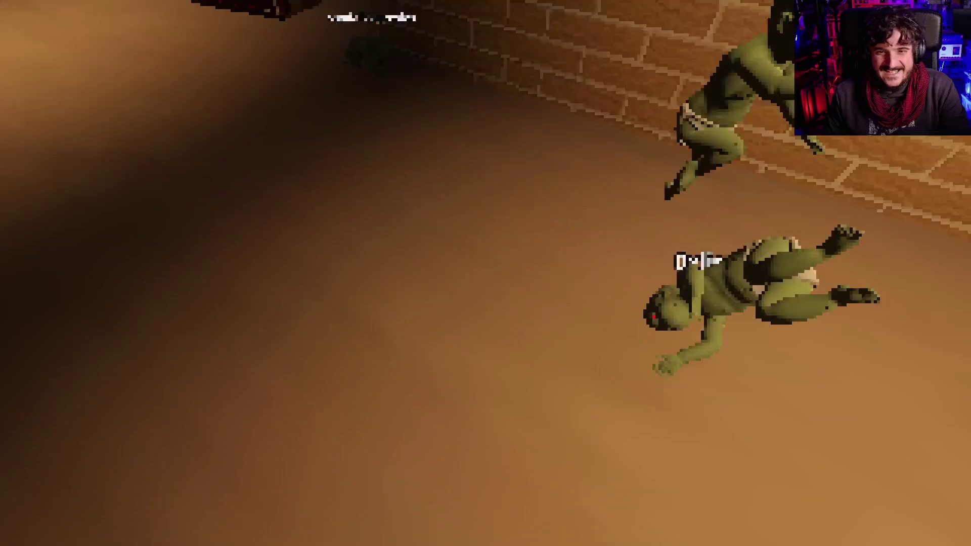
# - Pick up another creature and drop it in the trash bin, raising it to 8/10
pyautogui.click(486, 273)
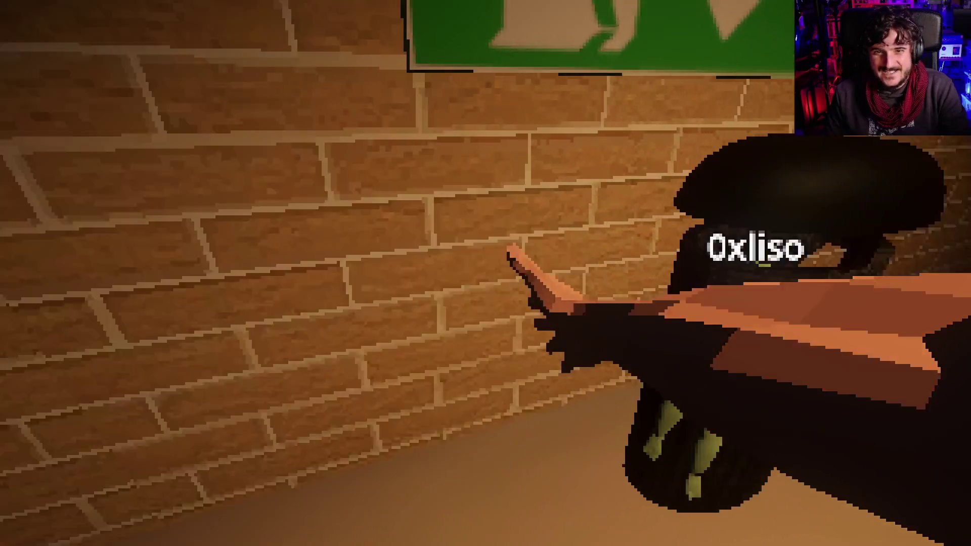
pyautogui.click(485, 273)
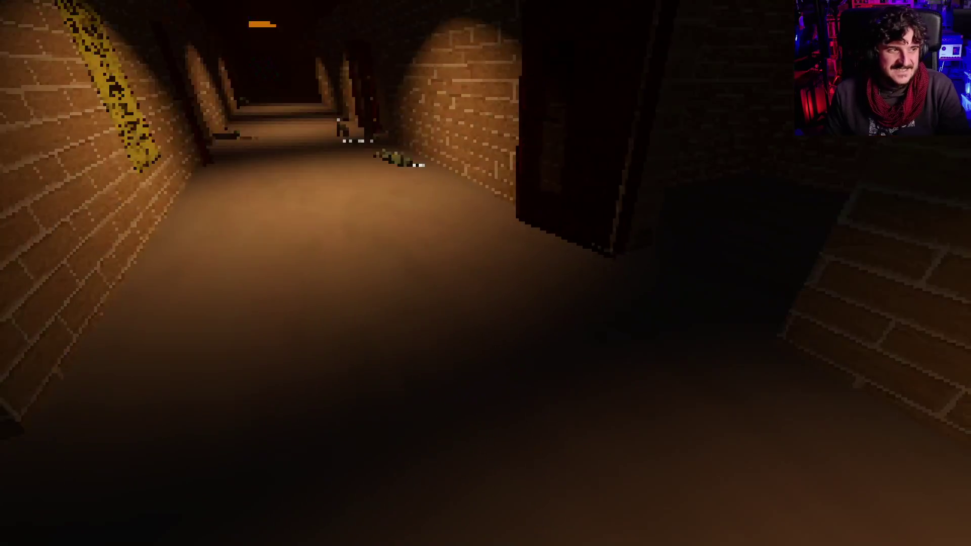
pyautogui.press('w')
pyautogui.press('e')
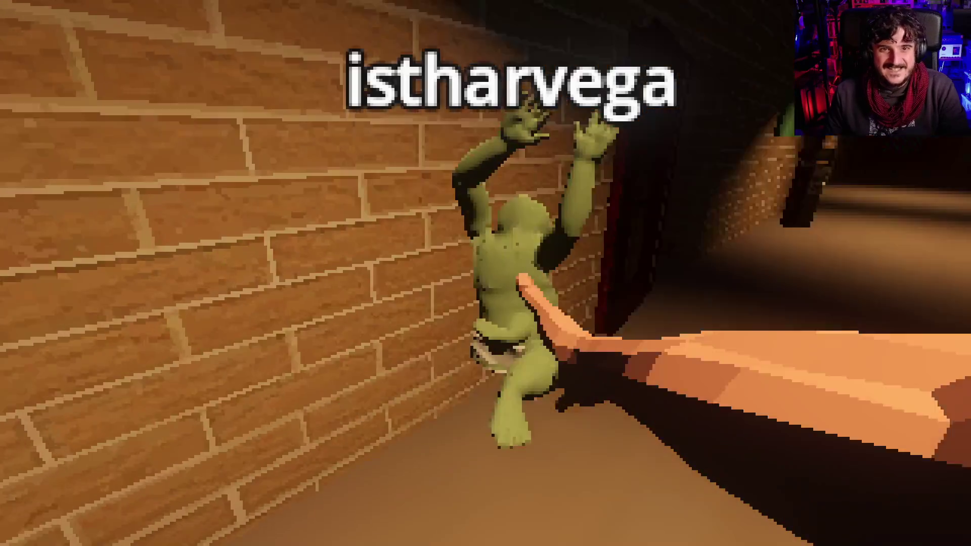
pyautogui.press('w')
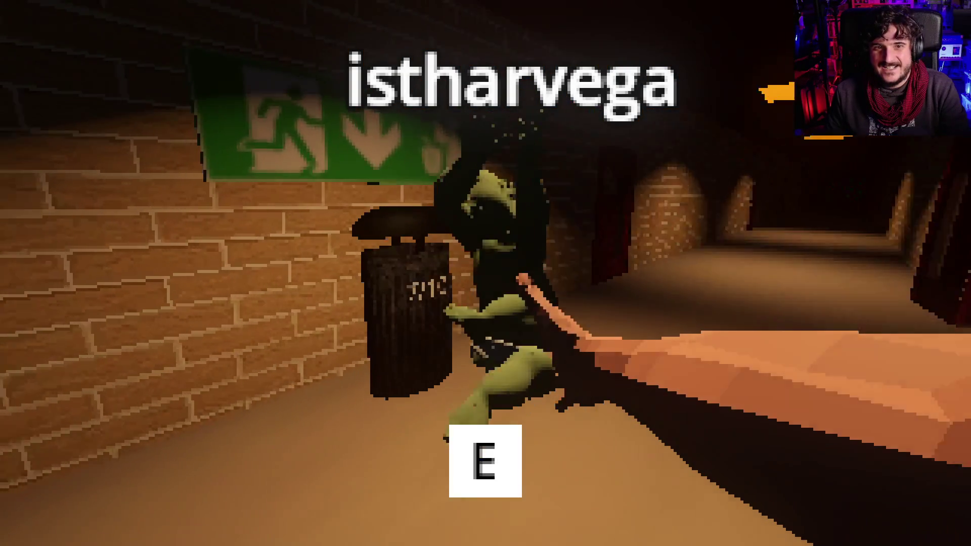
pyautogui.press('a')
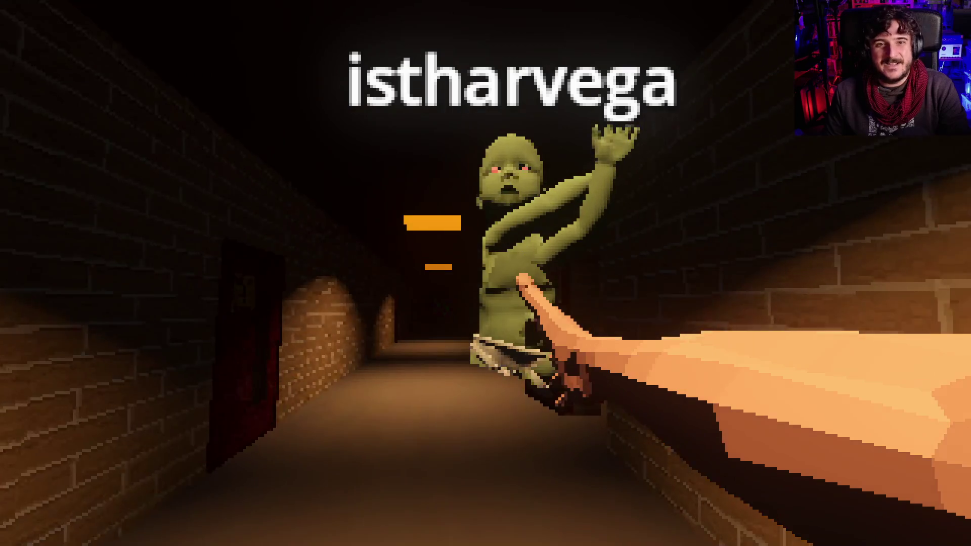
pyautogui.press('e')
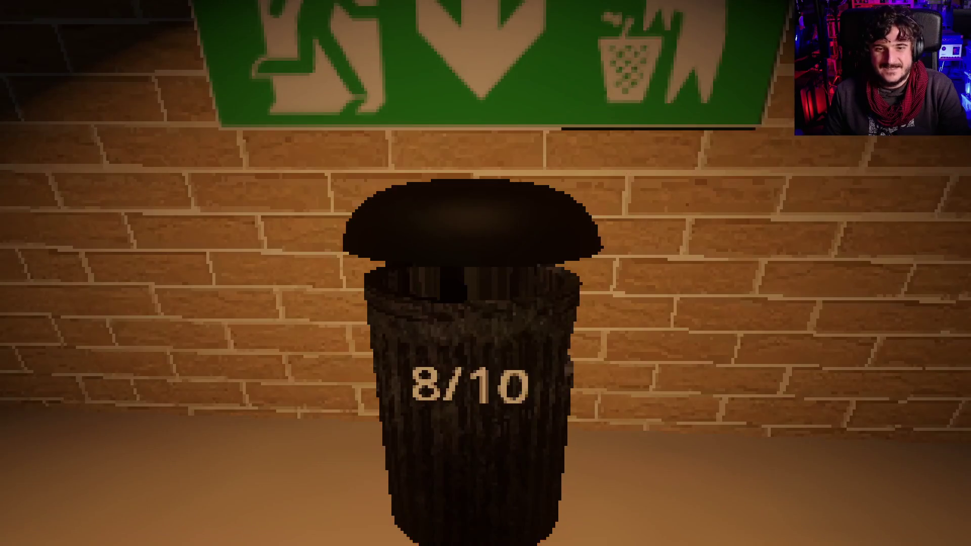
# - Walk back along the lit corridor, checking the crawling creature by the side doorway
pyautogui.press('w')
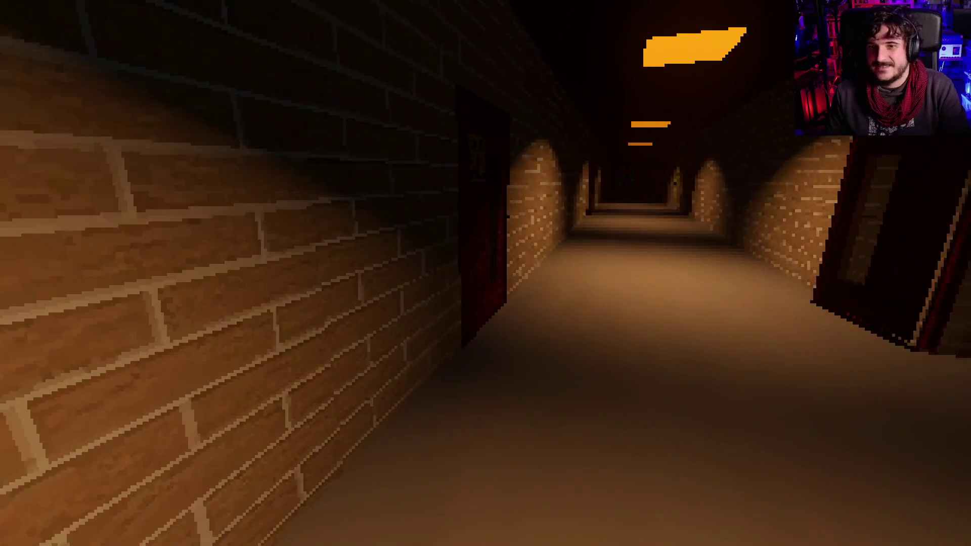
pyautogui.press('w')
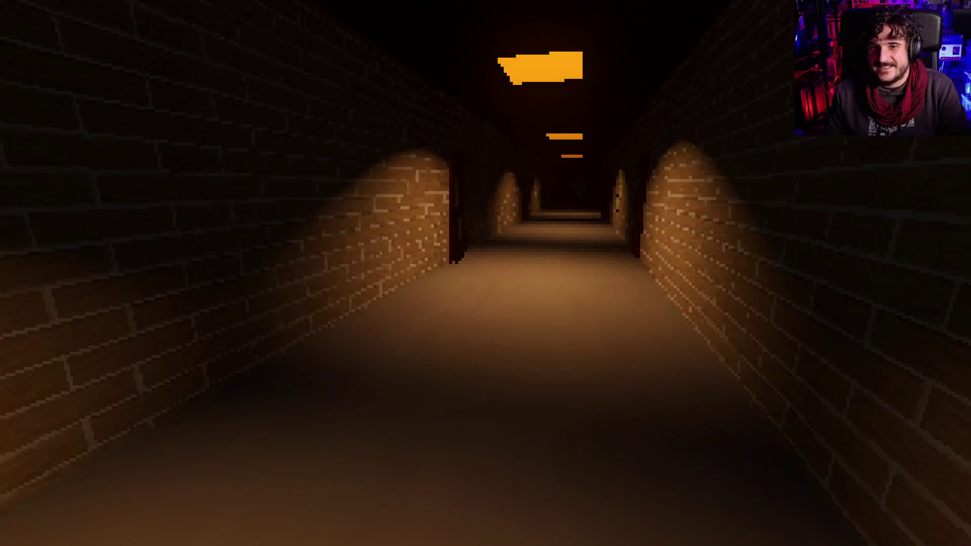
pyautogui.press('w')
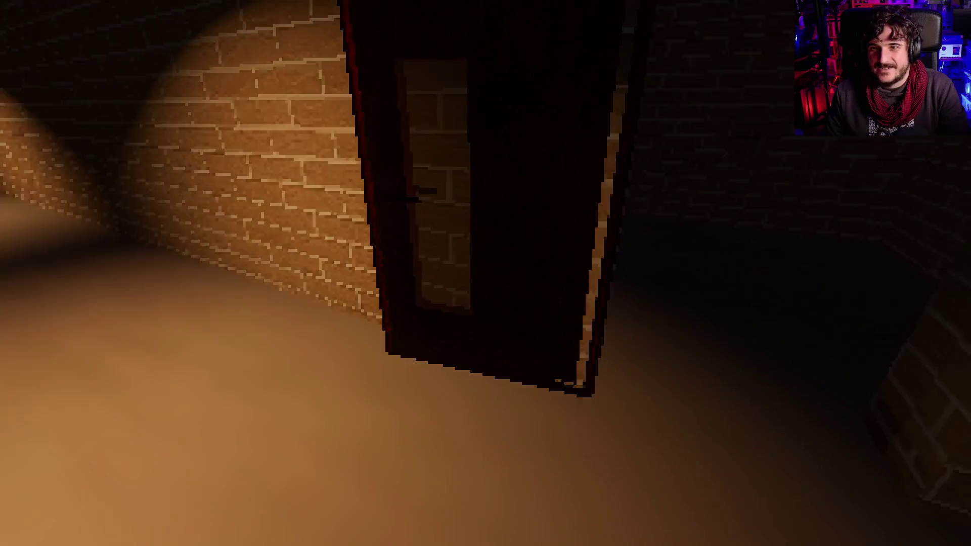
pyautogui.press('w')
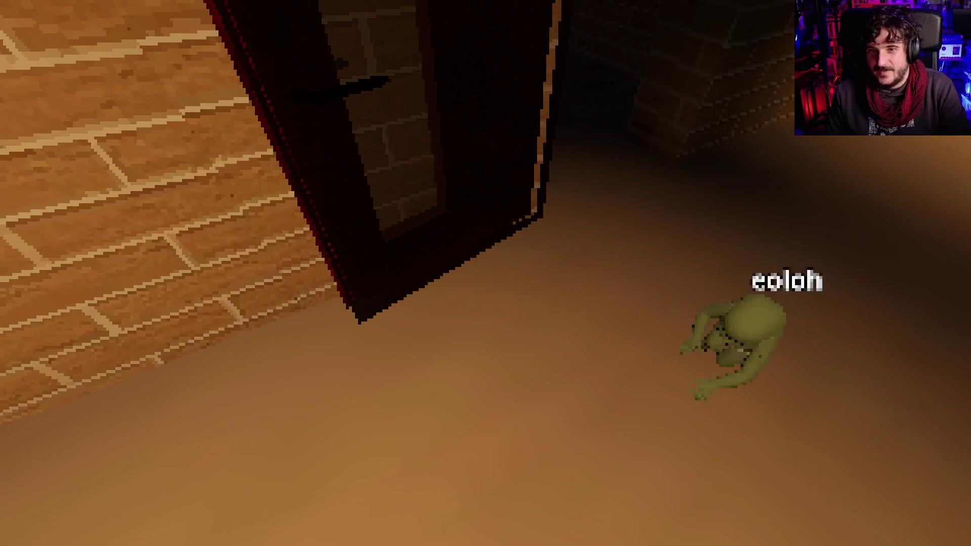
pyautogui.press('w')
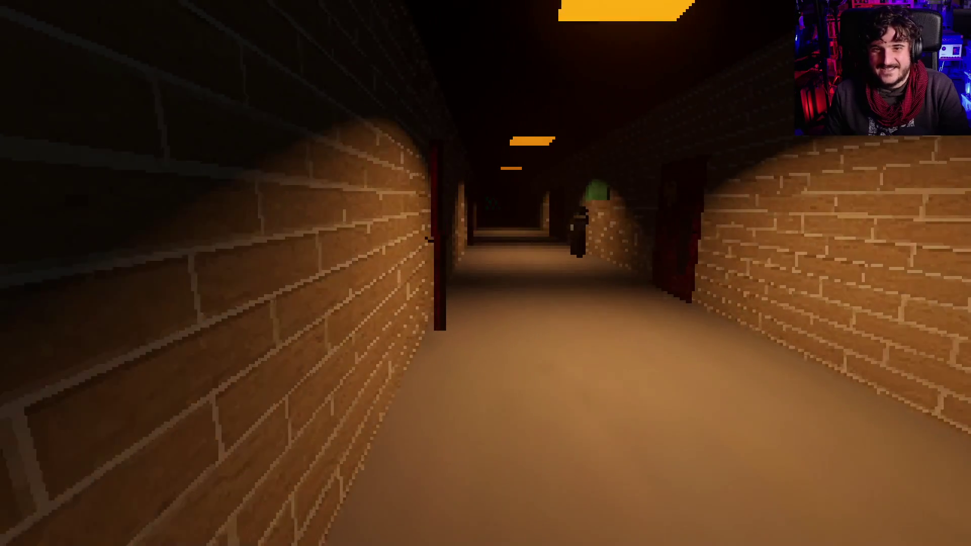
pyautogui.press('w')
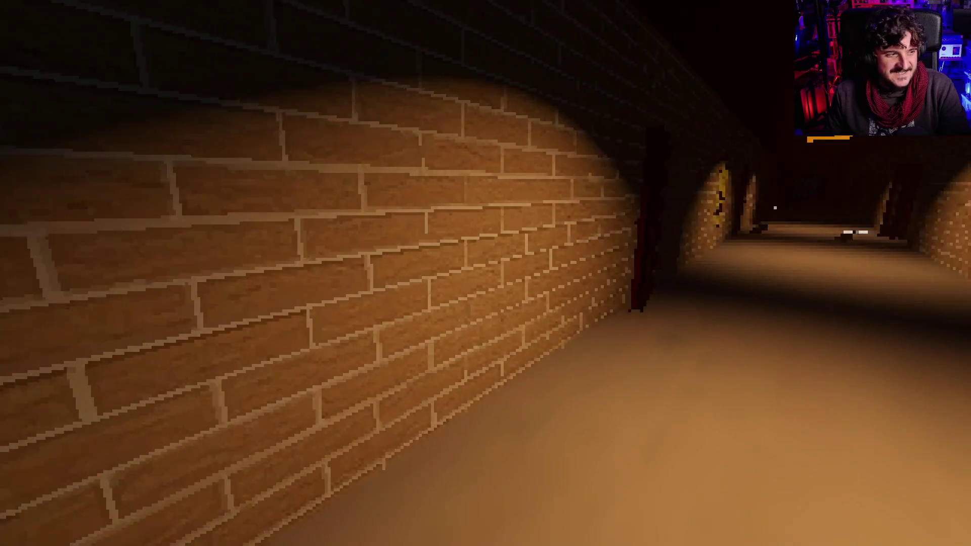
pyautogui.press('w')
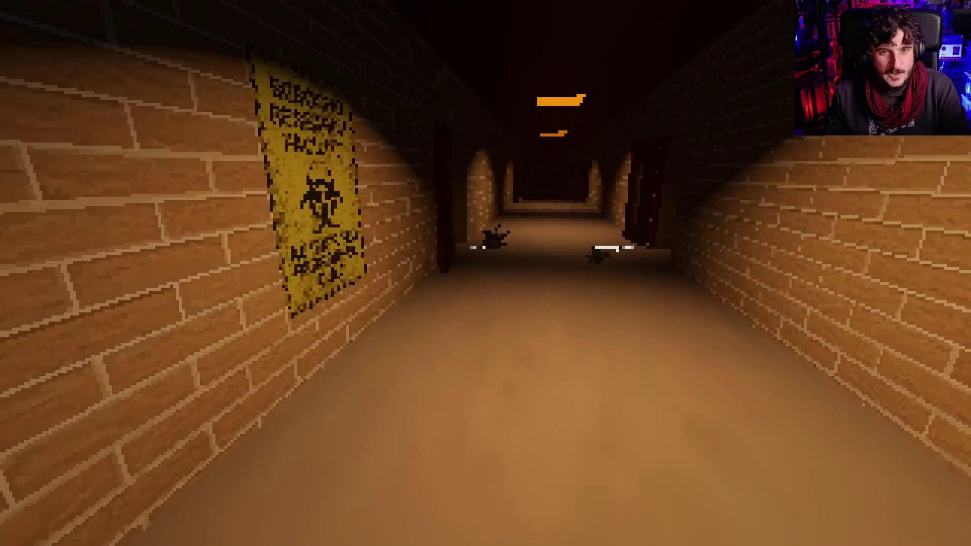
pyautogui.press('w')
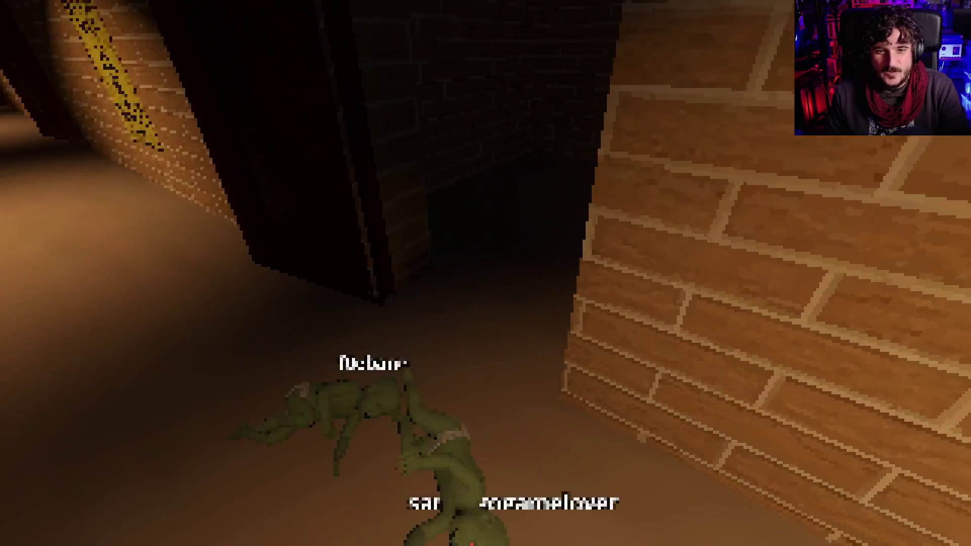
pyautogui.press('w')
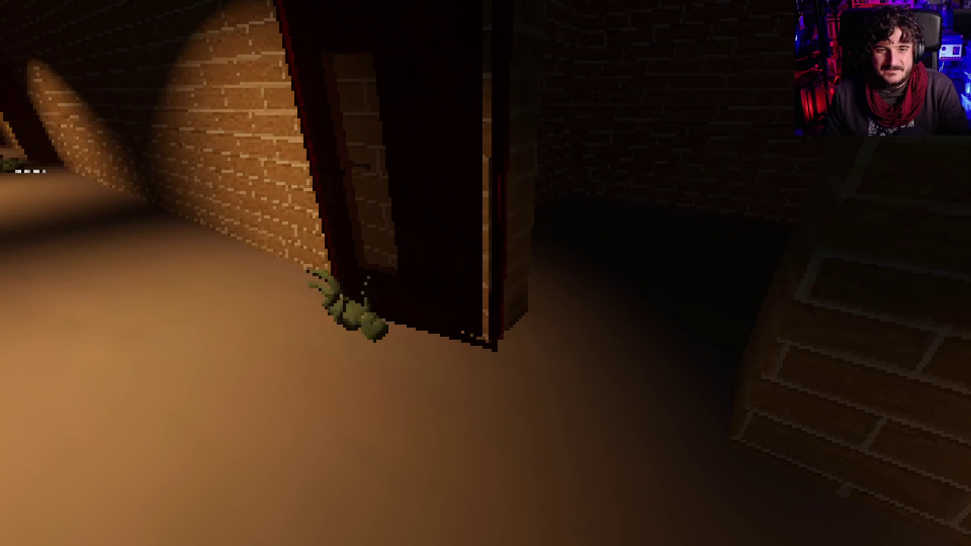
pyautogui.press('w')
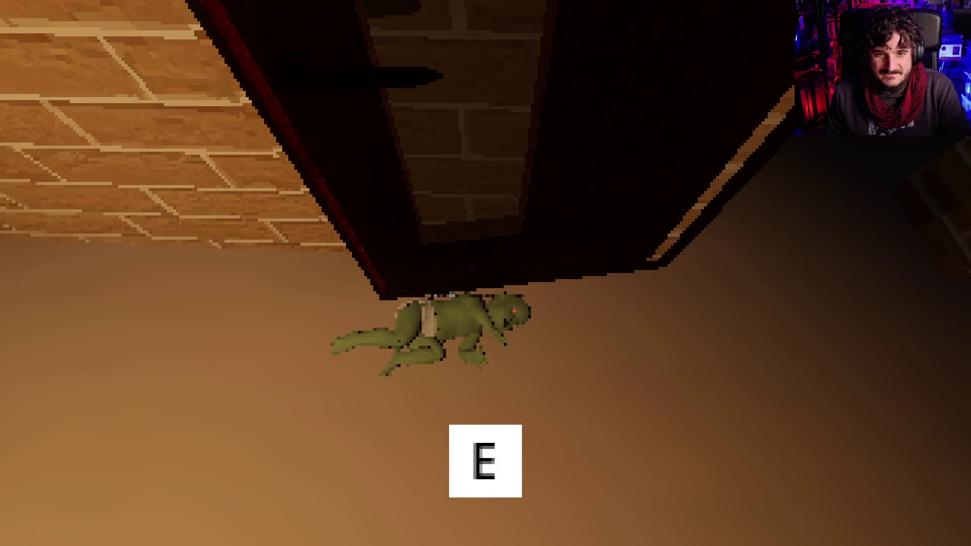
pyautogui.press('w')
pyautogui.press('w')
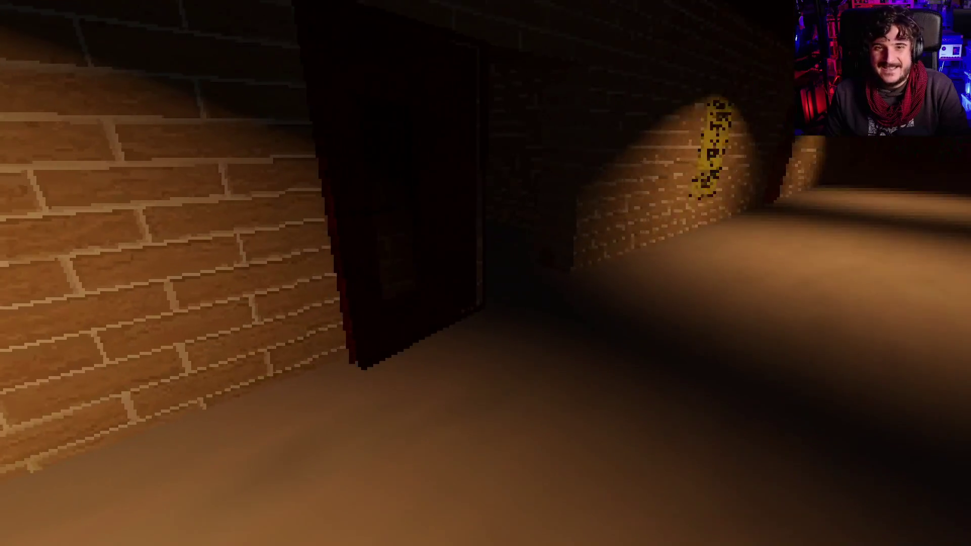
pyautogui.press('w')
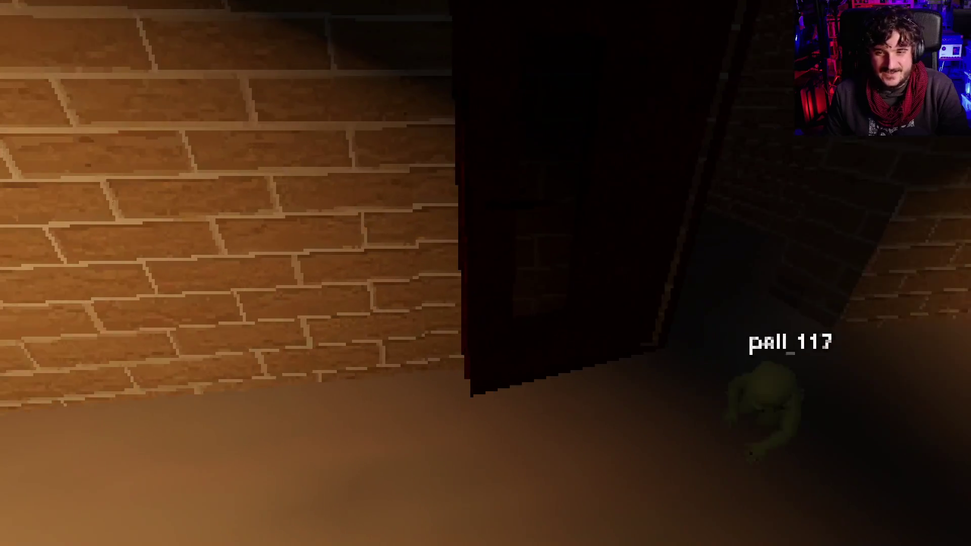
pyautogui.press('w')
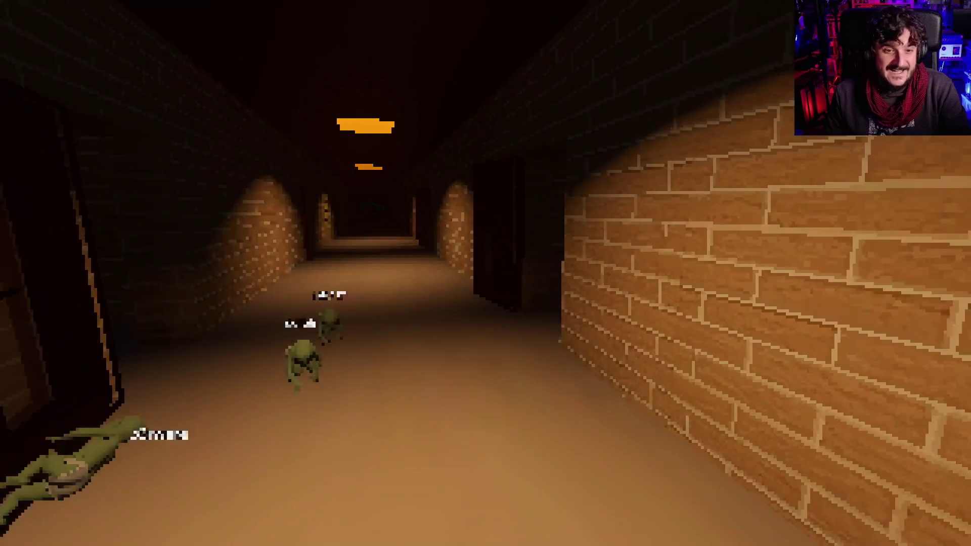
pyautogui.press('w')
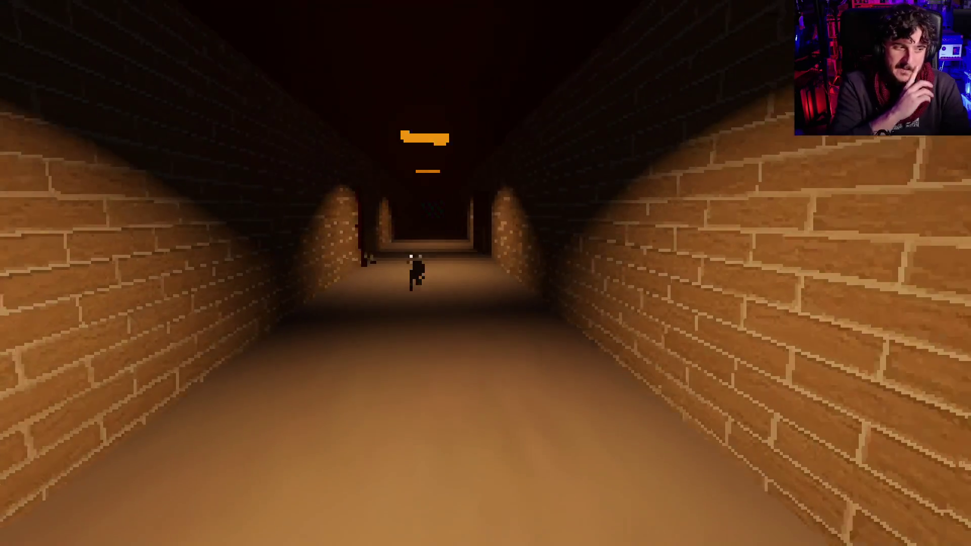
# - Move into the next hallway, grab a green figure and drop it in, making the bin 9/10
pyautogui.press('w')
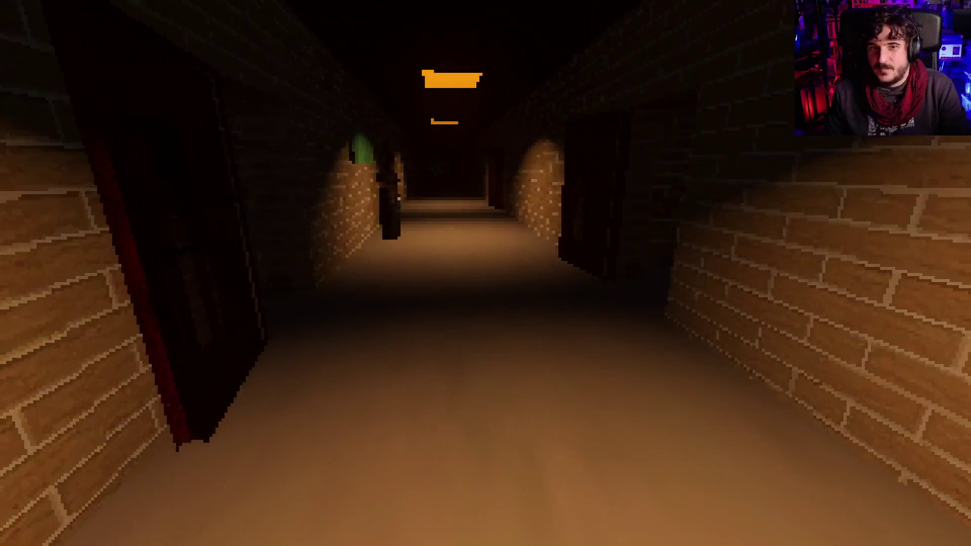
pyautogui.press('w')
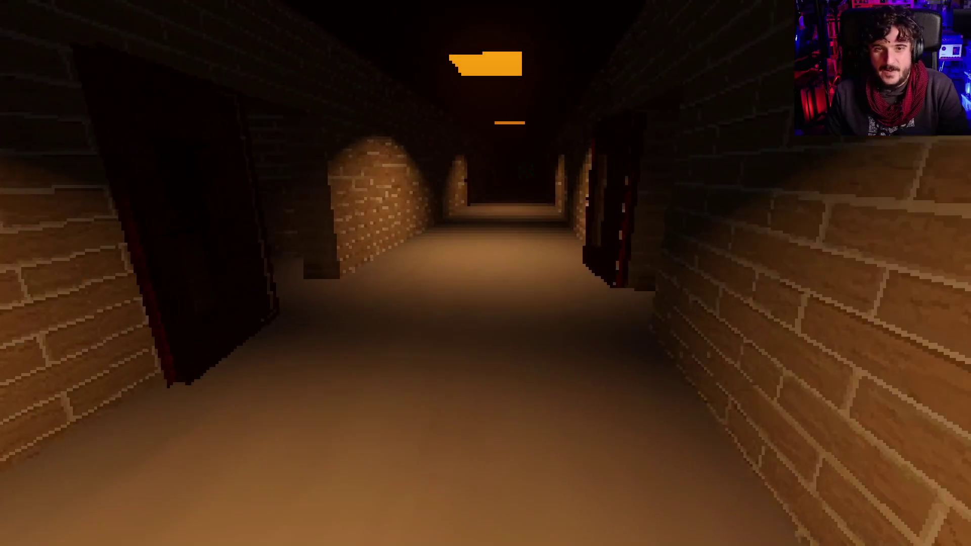
pyautogui.press('w')
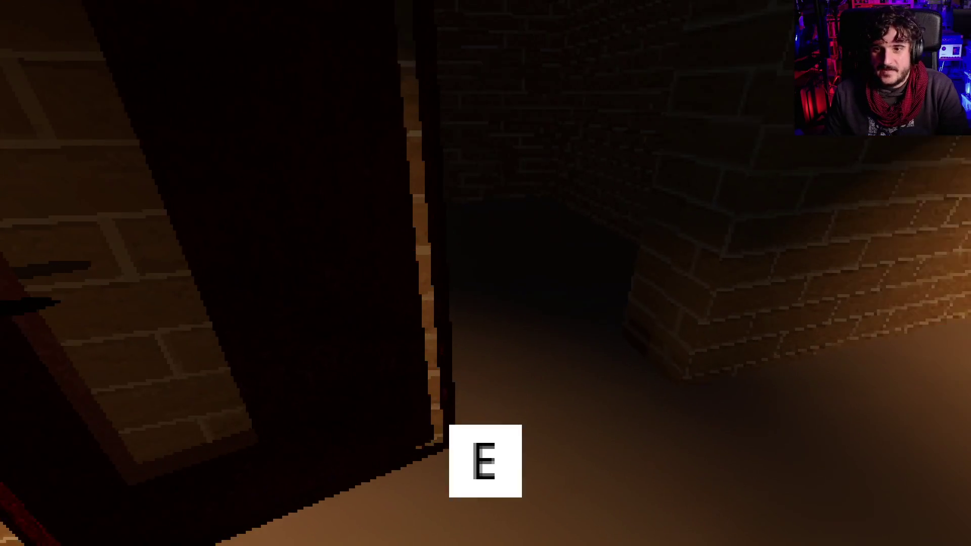
pyautogui.press('w')
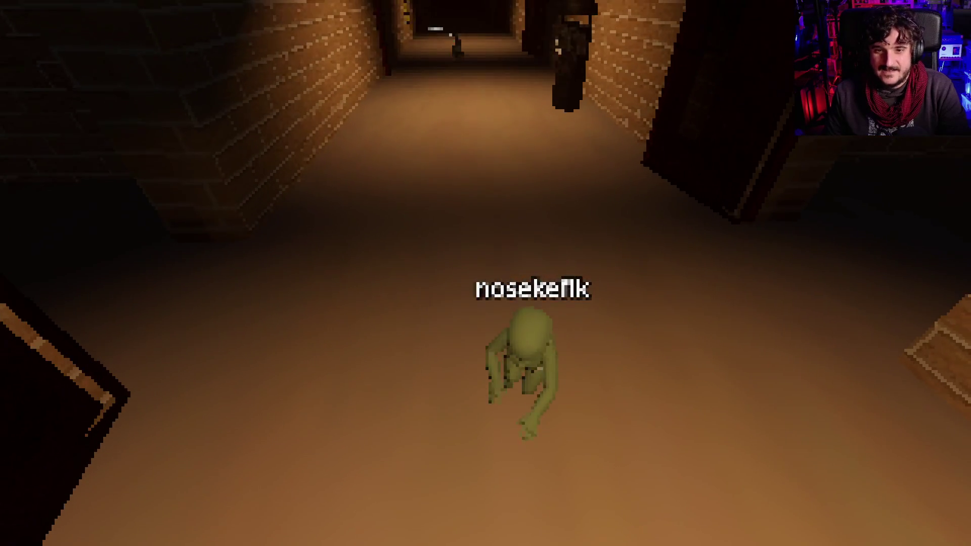
pyautogui.press('w')
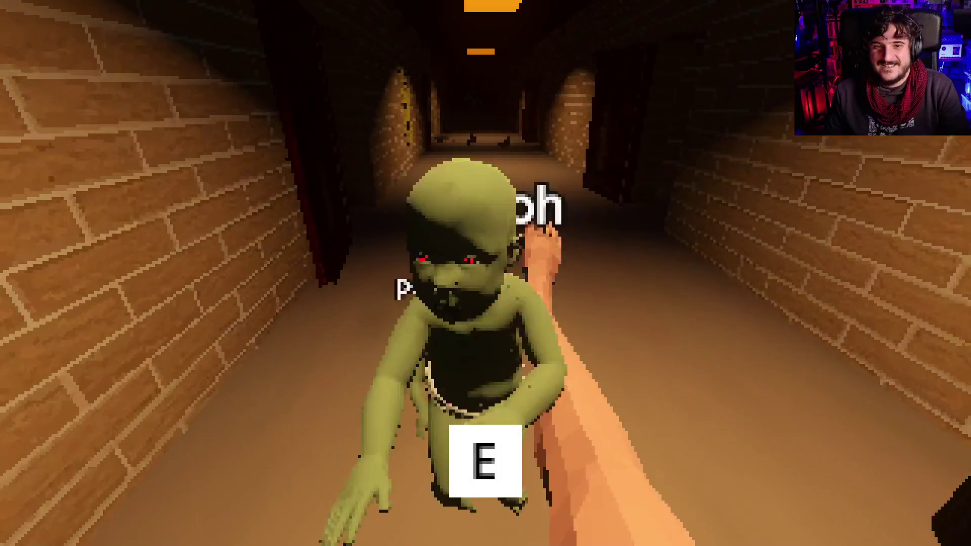
pyautogui.press('w')
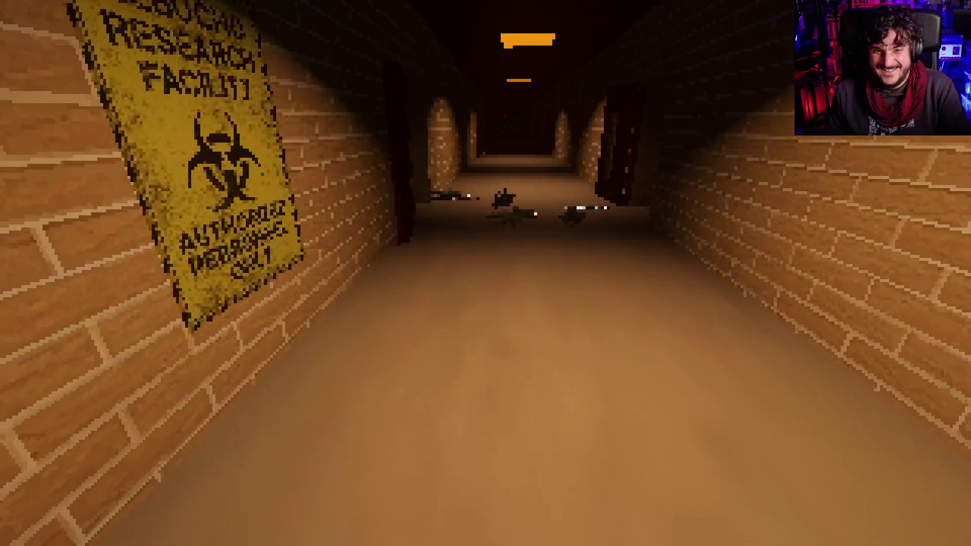
pyautogui.press('w')
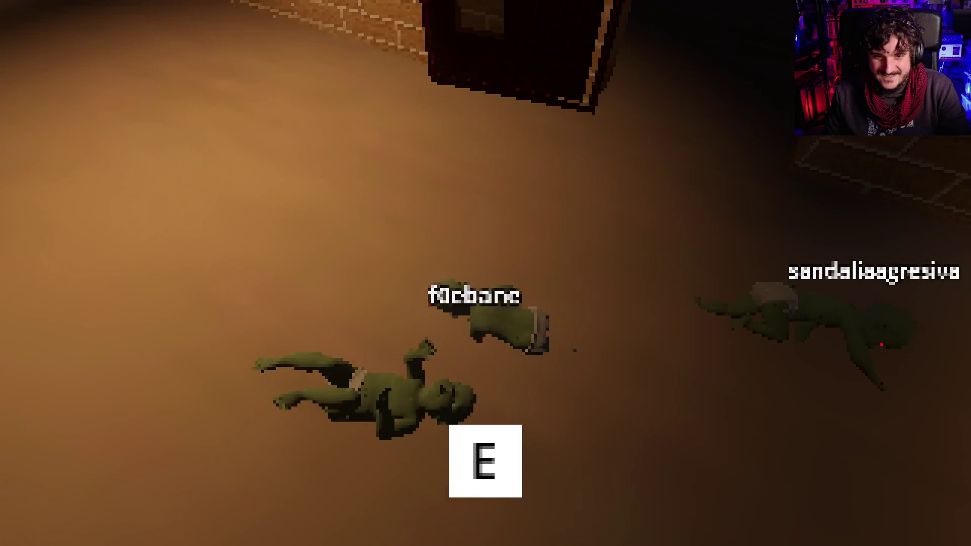
pyautogui.press('e')
pyautogui.press('w')
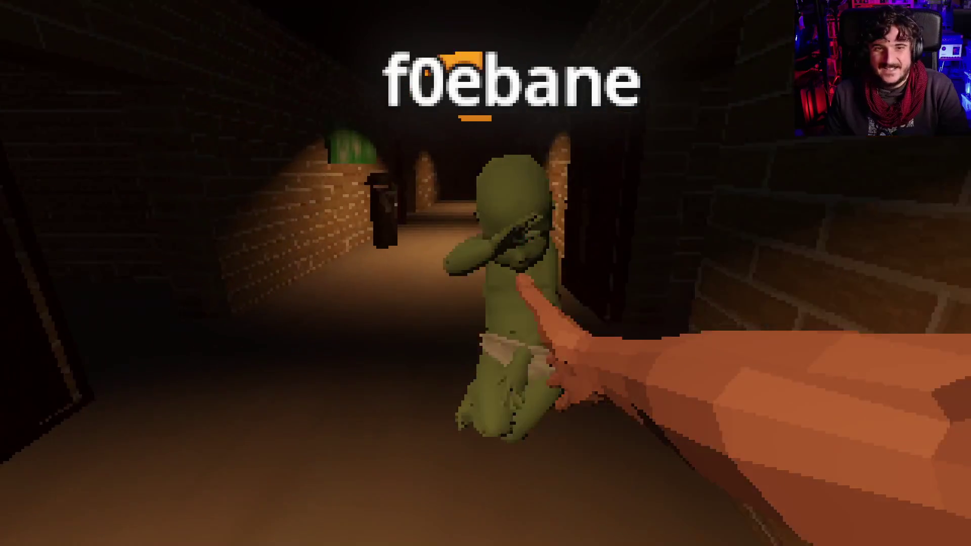
pyautogui.press('w')
pyautogui.press('e')
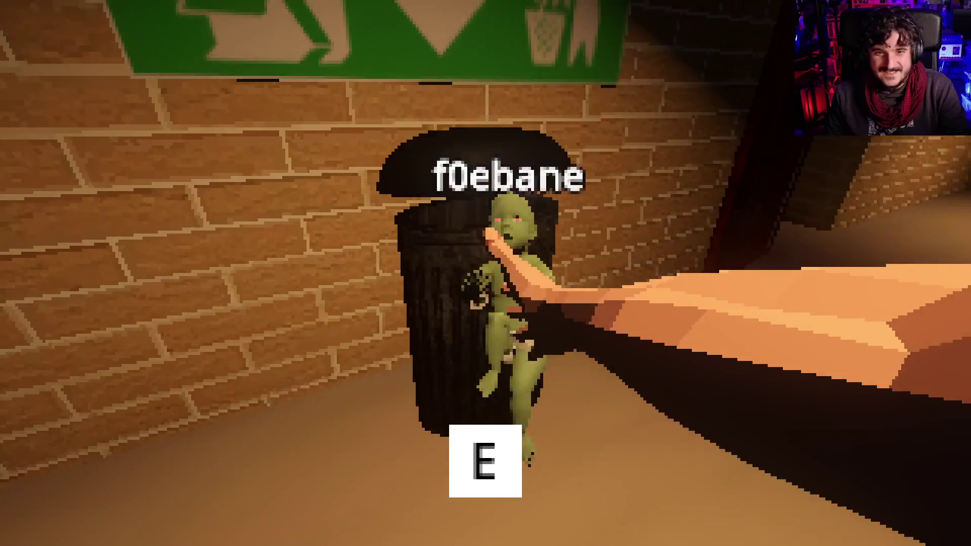
# - Walk down the brick corridor past the biohazard sign toward the other players
pyautogui.press('w')
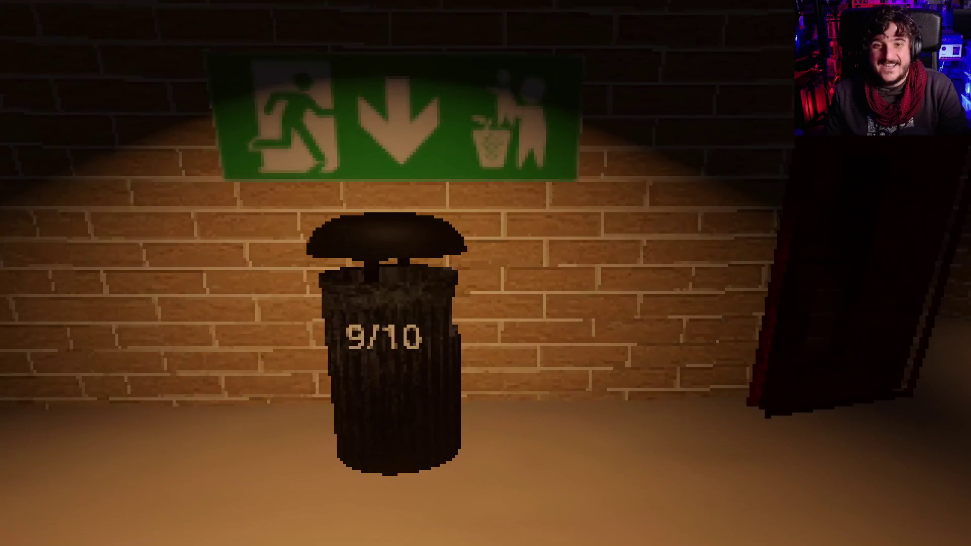
pyautogui.press('w')
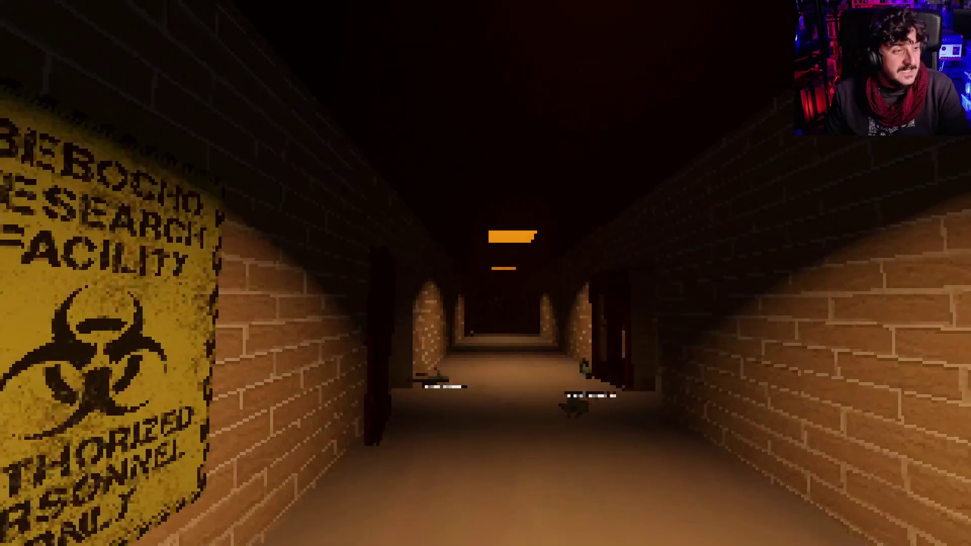
pyautogui.press('w')
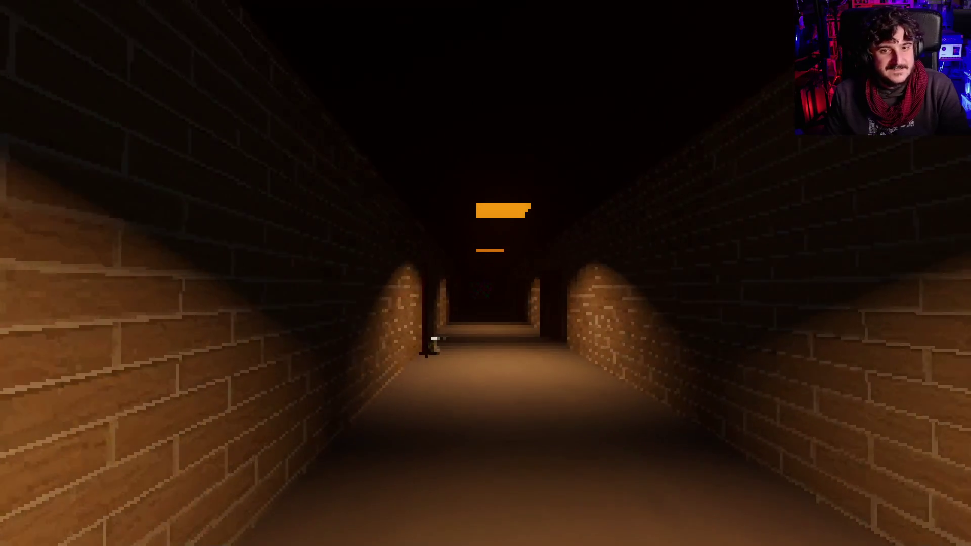
pyautogui.press('w')
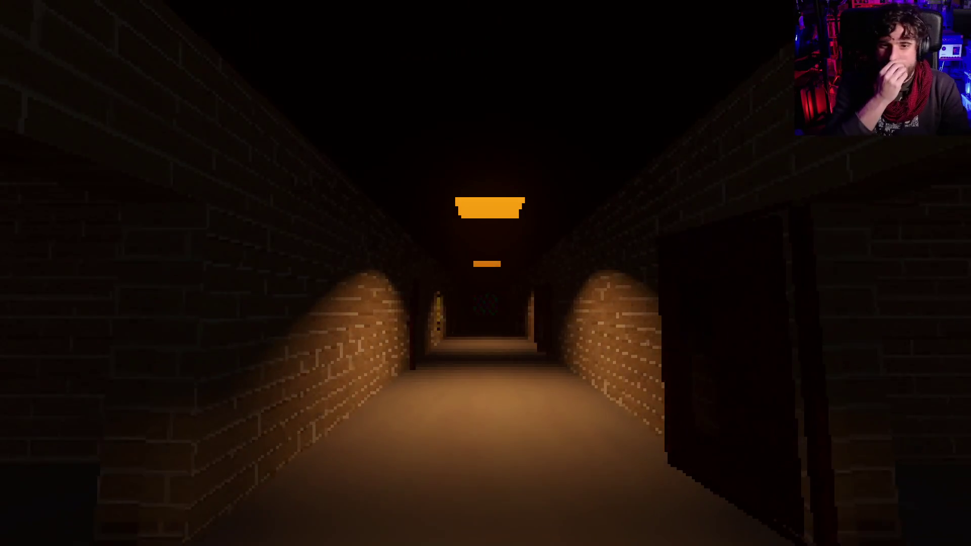
pyautogui.press('w')
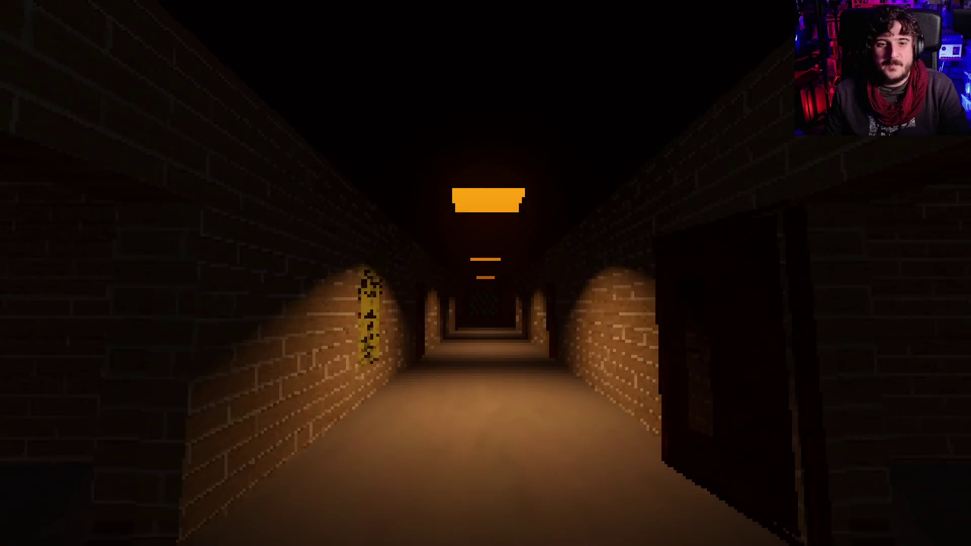
pyautogui.press('w')
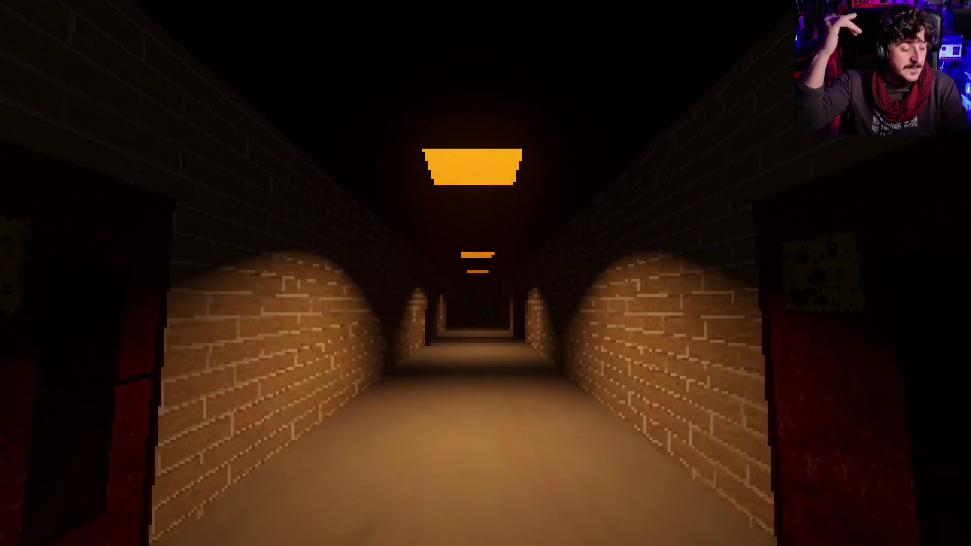
pyautogui.press('w')
pyautogui.press('w')
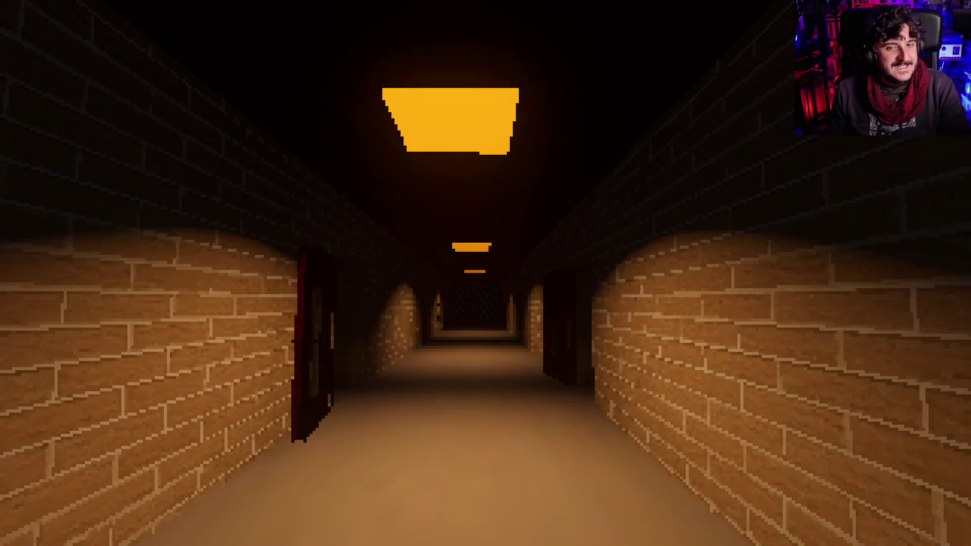
pyautogui.press('w')
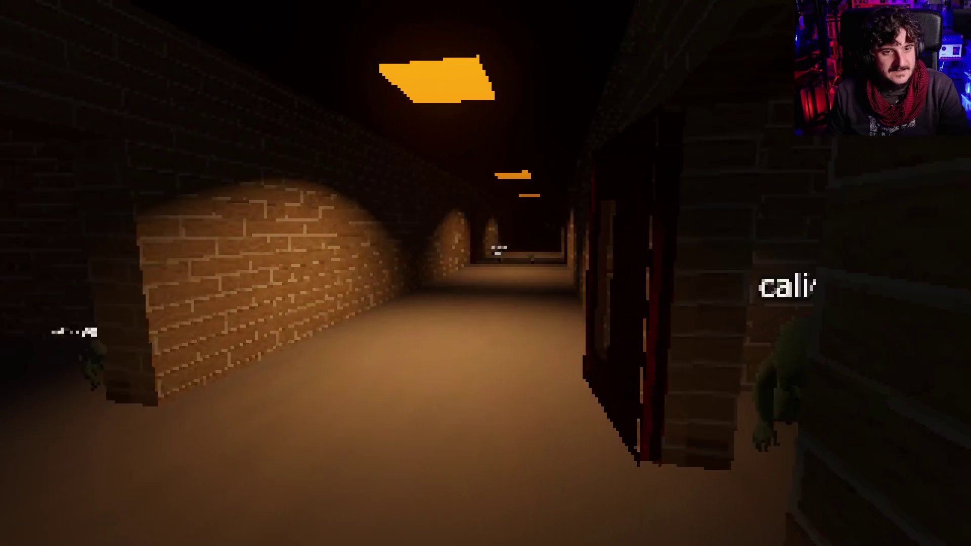
pyautogui.press('w')
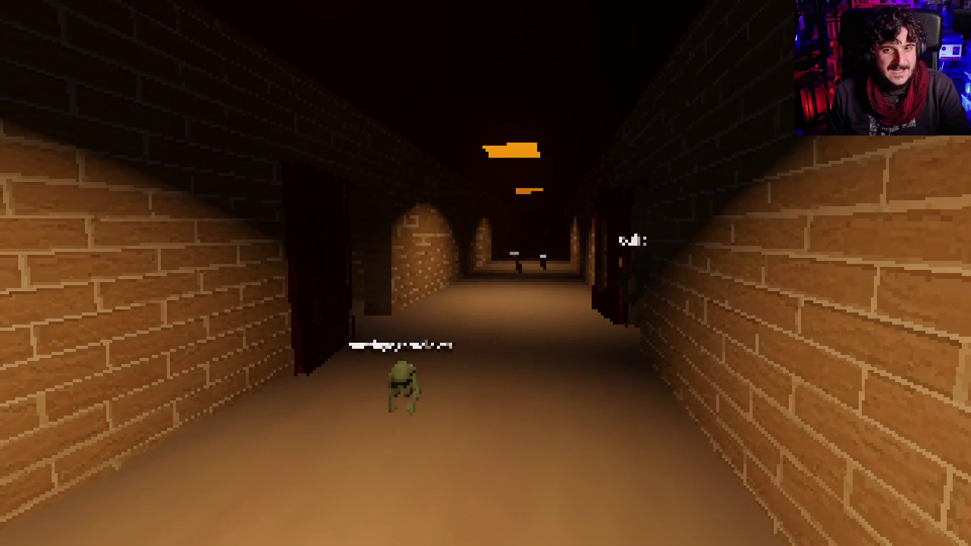
# - Turn into the dark corridors and follow the long brick corridor to the creature by the door
pyautogui.press('w')
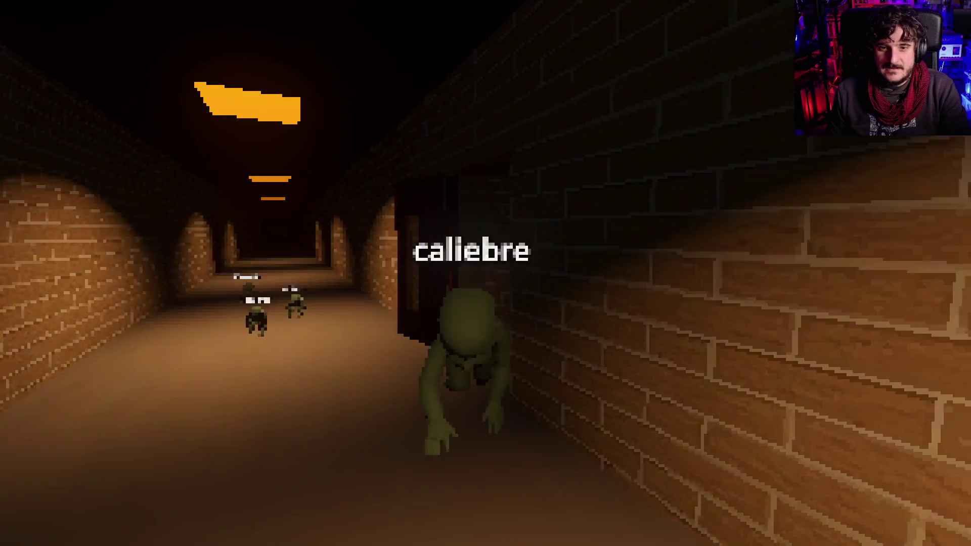
pyautogui.press('w')
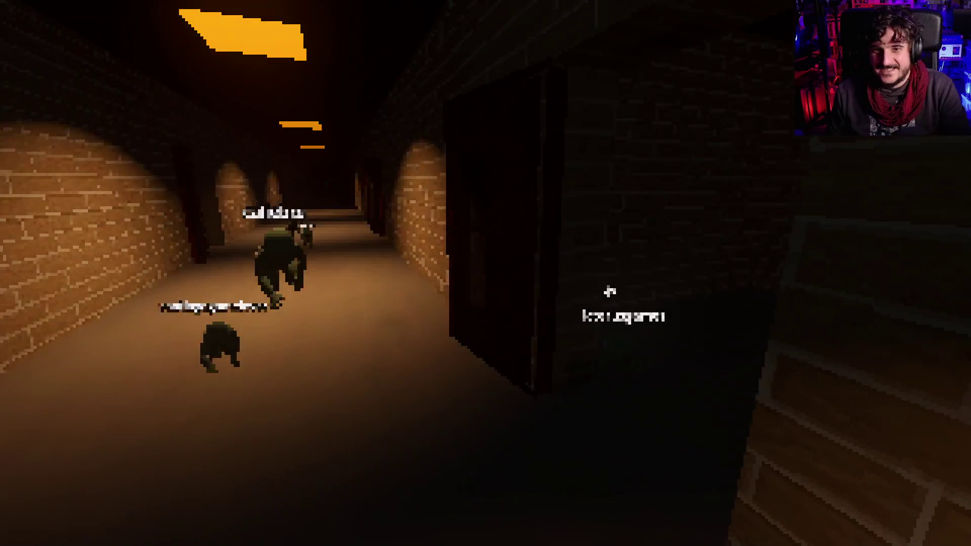
pyautogui.press('w')
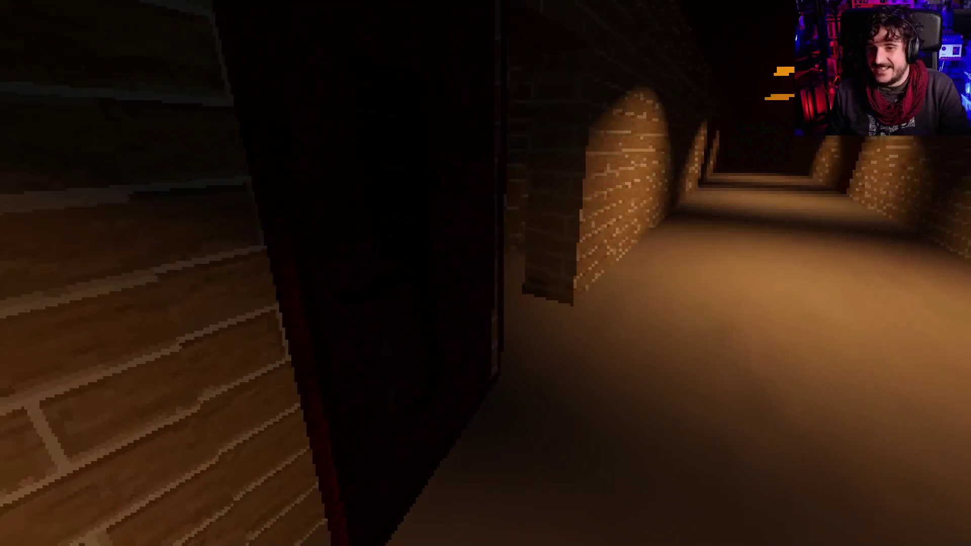
pyautogui.press('w')
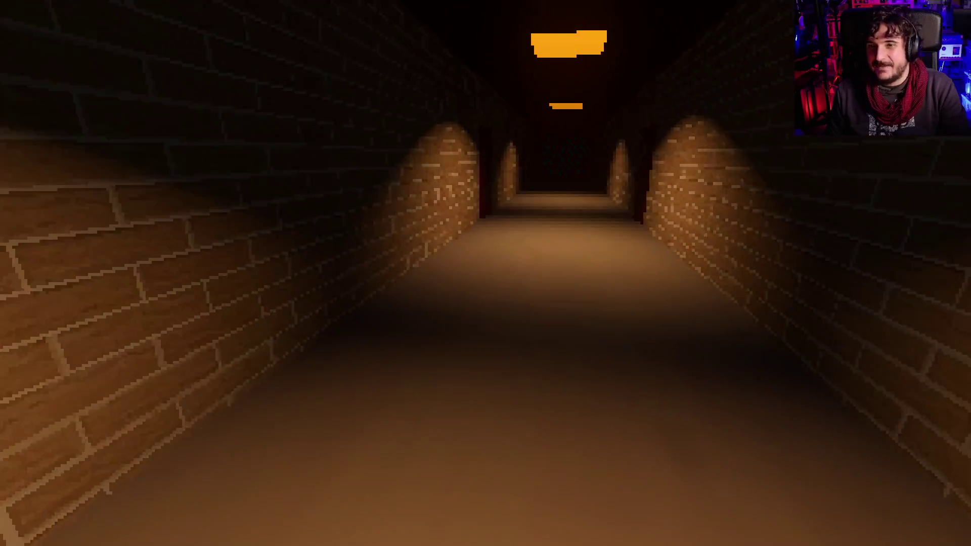
pyautogui.press('w')
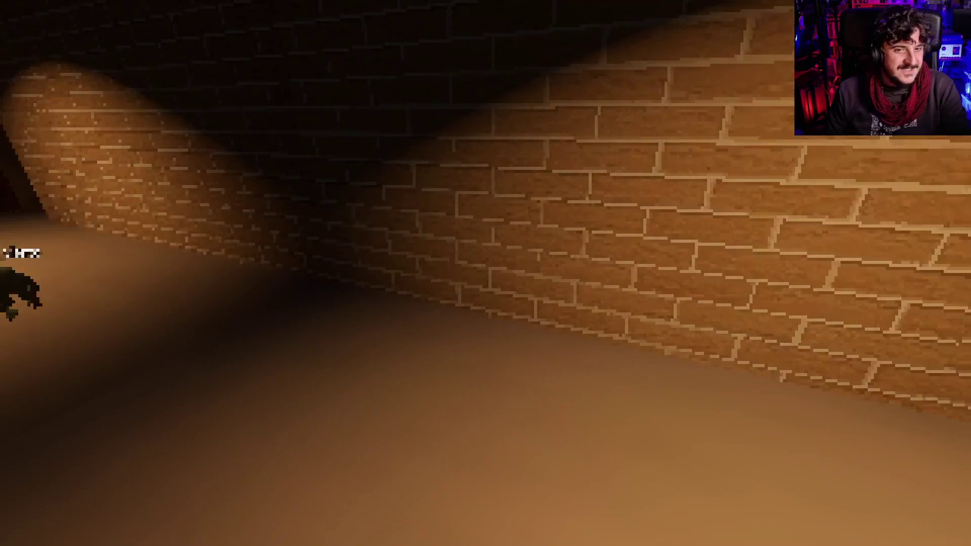
pyautogui.press('w')
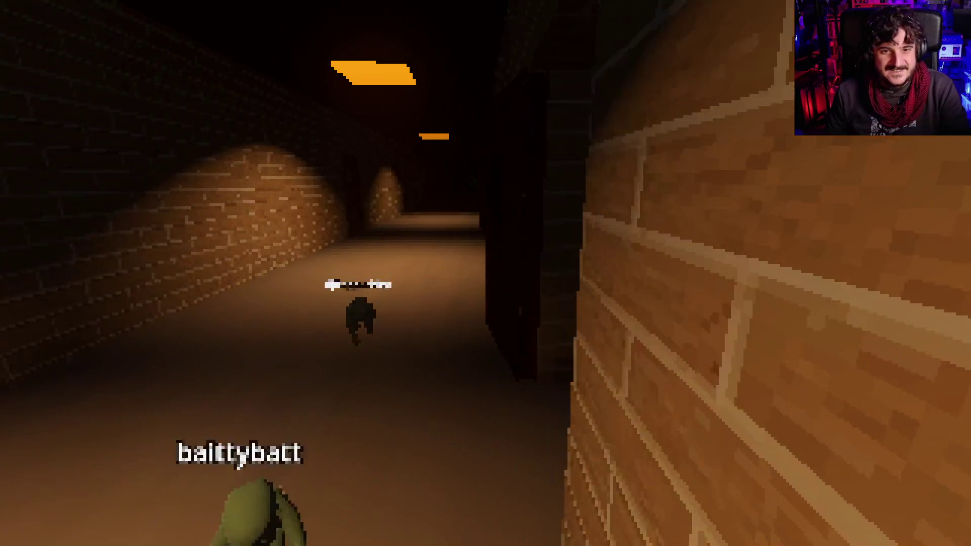
pyautogui.press('w')
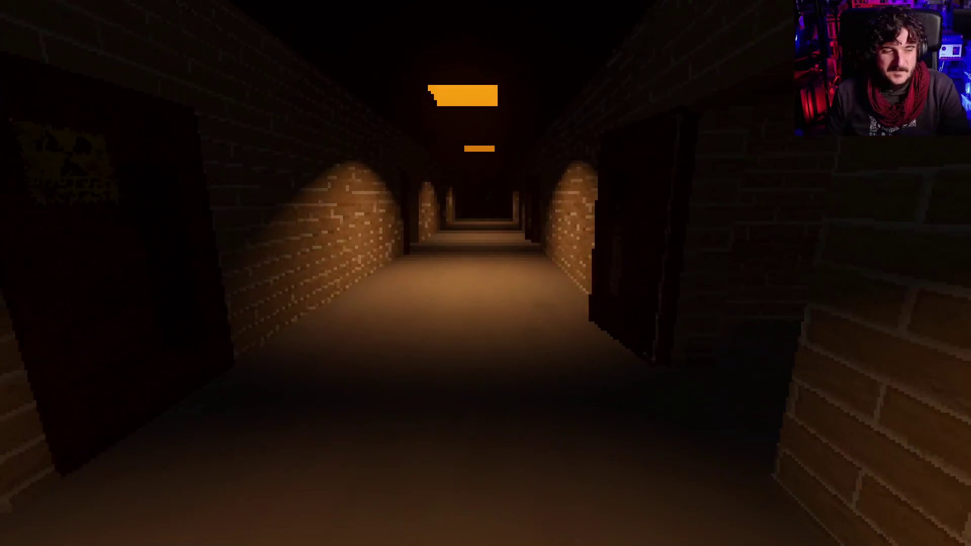
pyautogui.press('w')
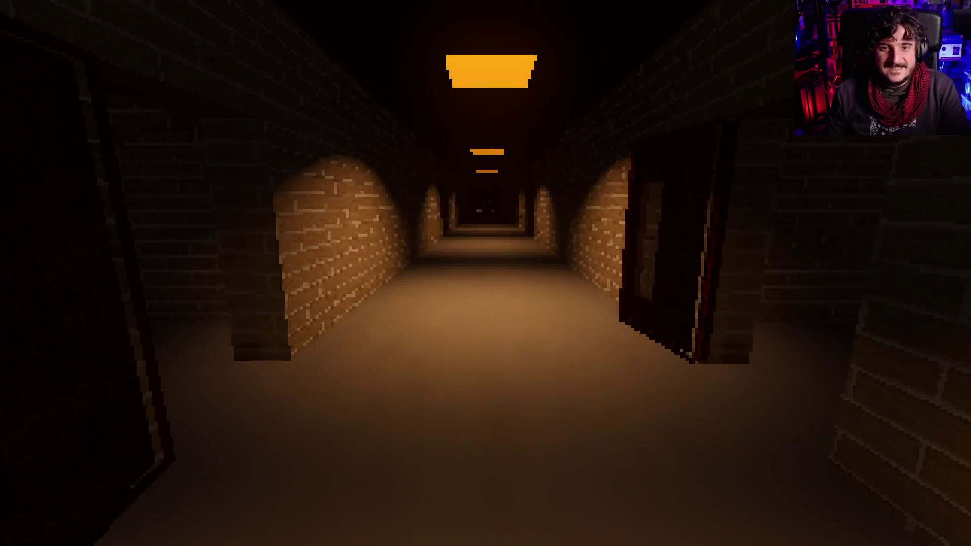
pyautogui.press('w')
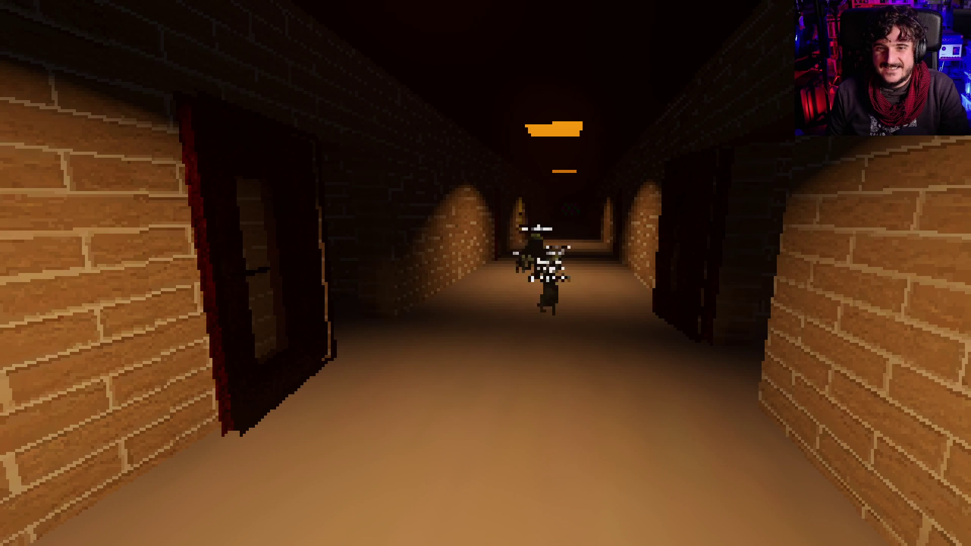
pyautogui.press('w')
pyautogui.press('w')
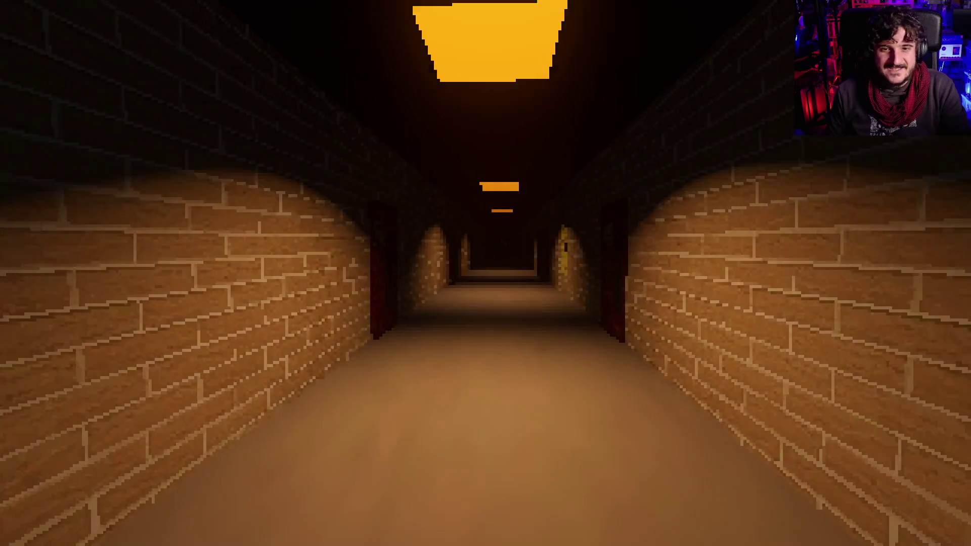
pyautogui.press('w')
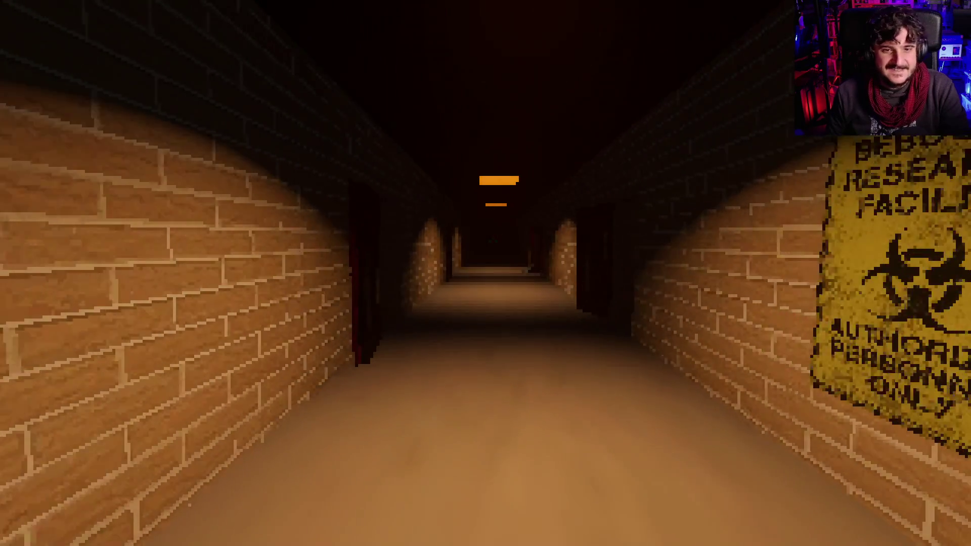
pyautogui.press('w')
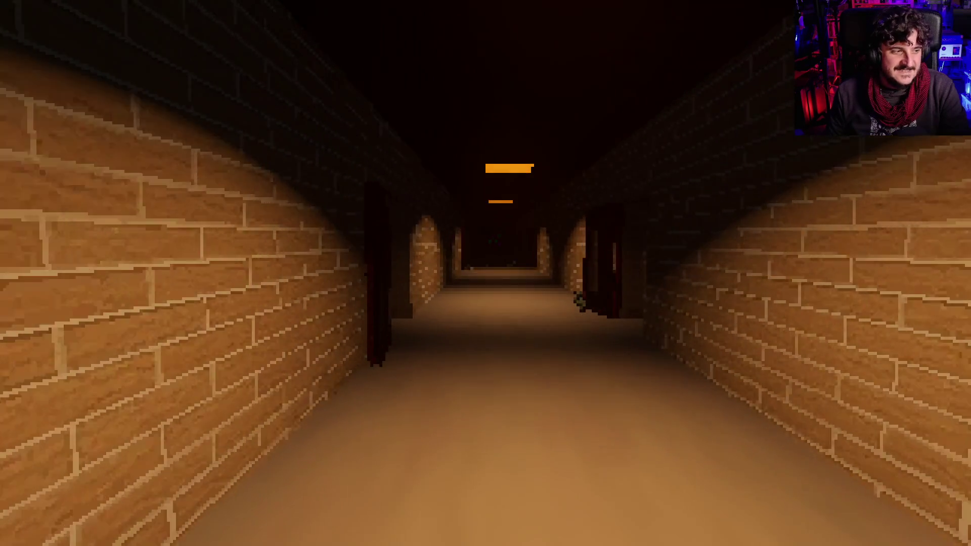
pyautogui.press('w')
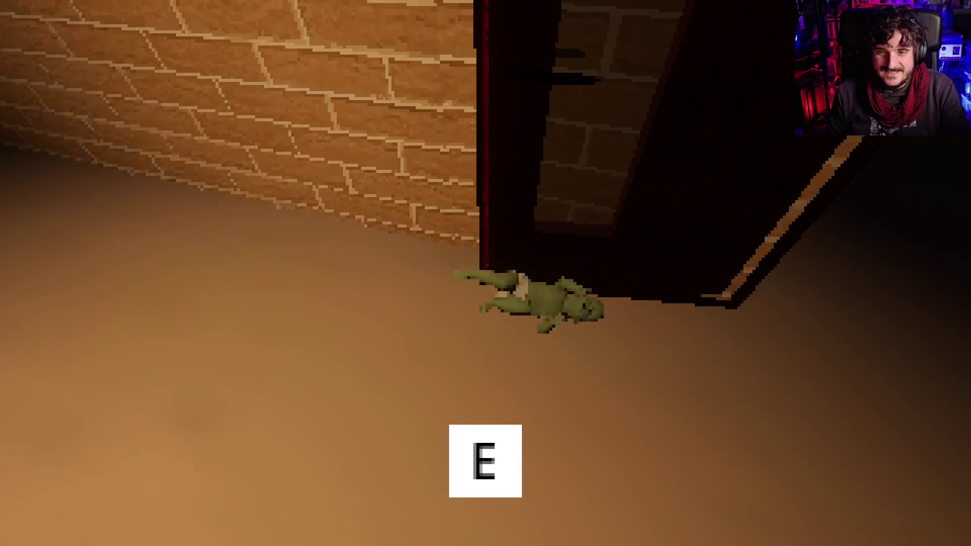
pyautogui.press('w')
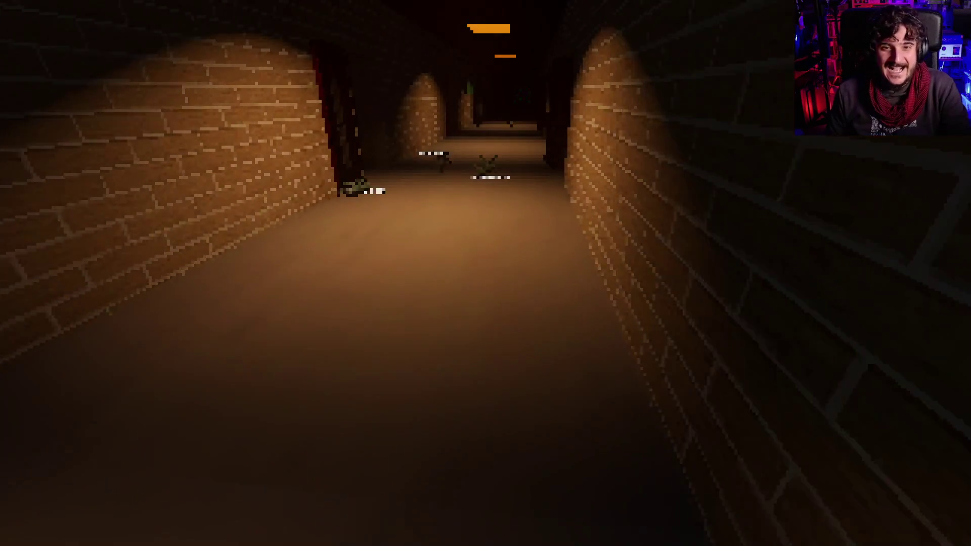
pyautogui.press('w')
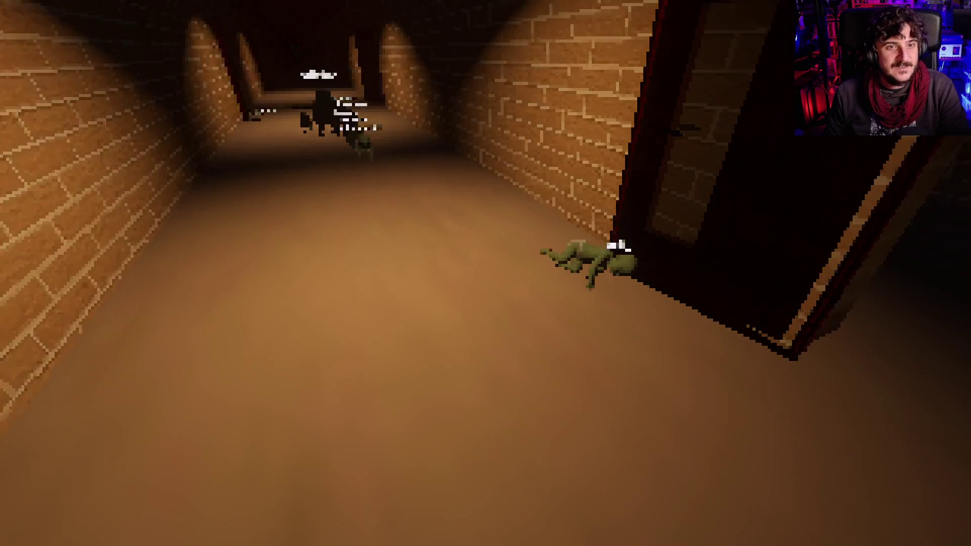
# - Fill the wall trash bin to 10/10 and enter the green-screen room
pyautogui.press('w')
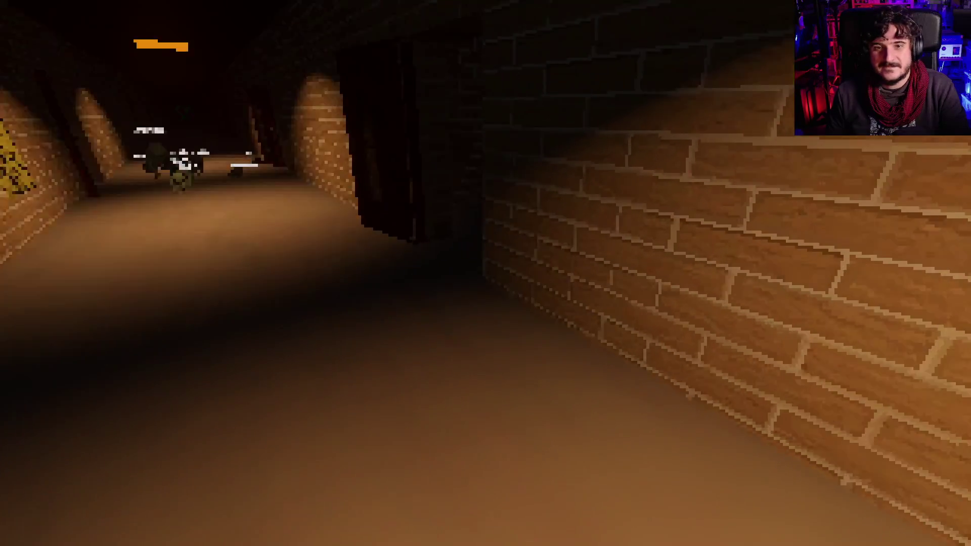
pyautogui.press('w')
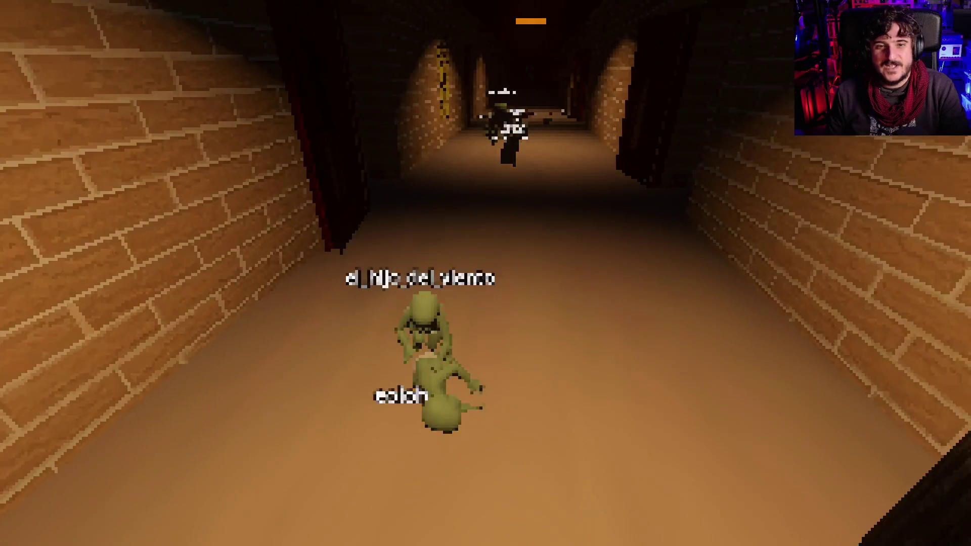
pyautogui.press('w')
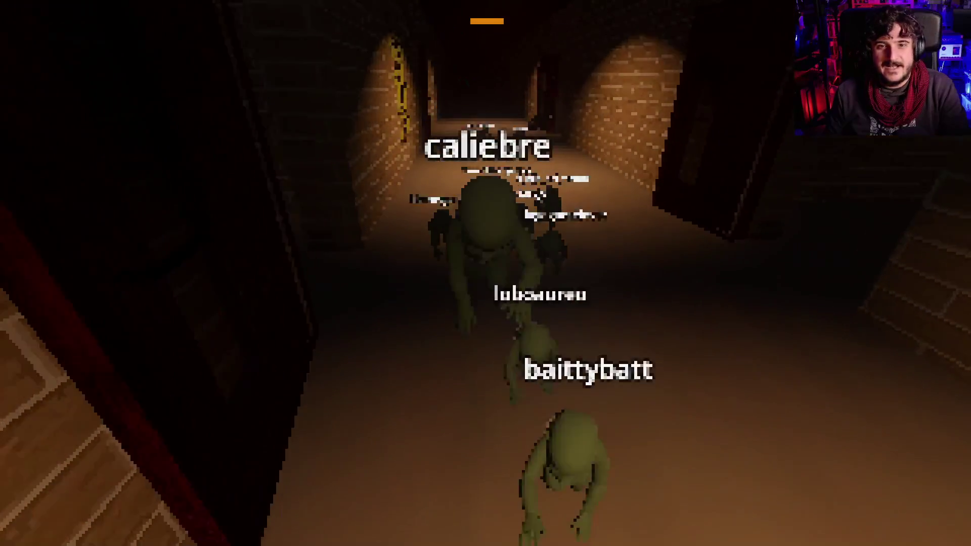
pyautogui.press('w')
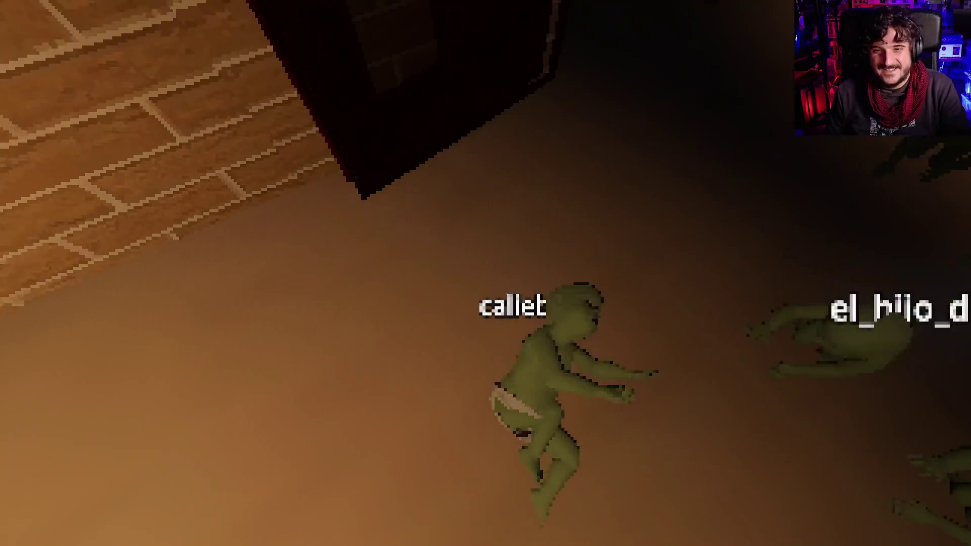
pyautogui.press('w')
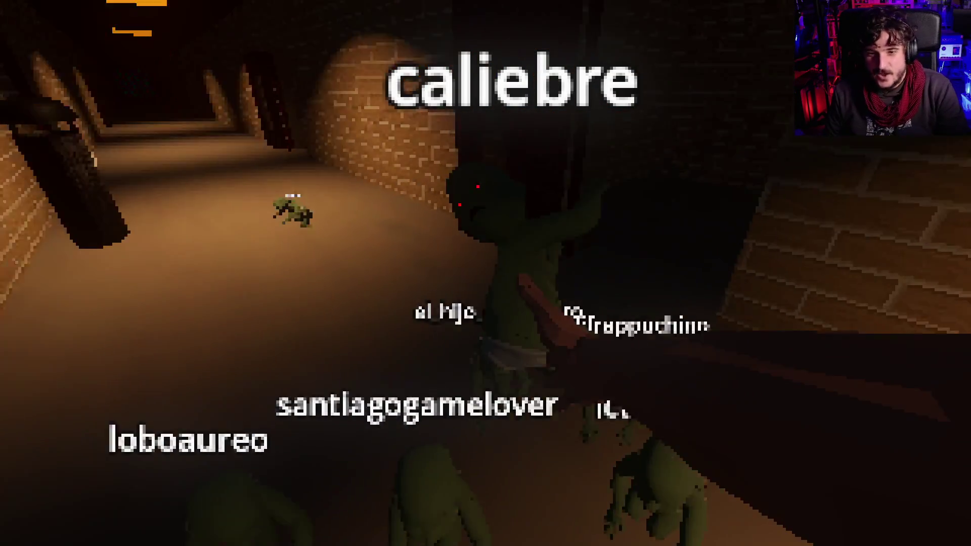
pyautogui.press('w')
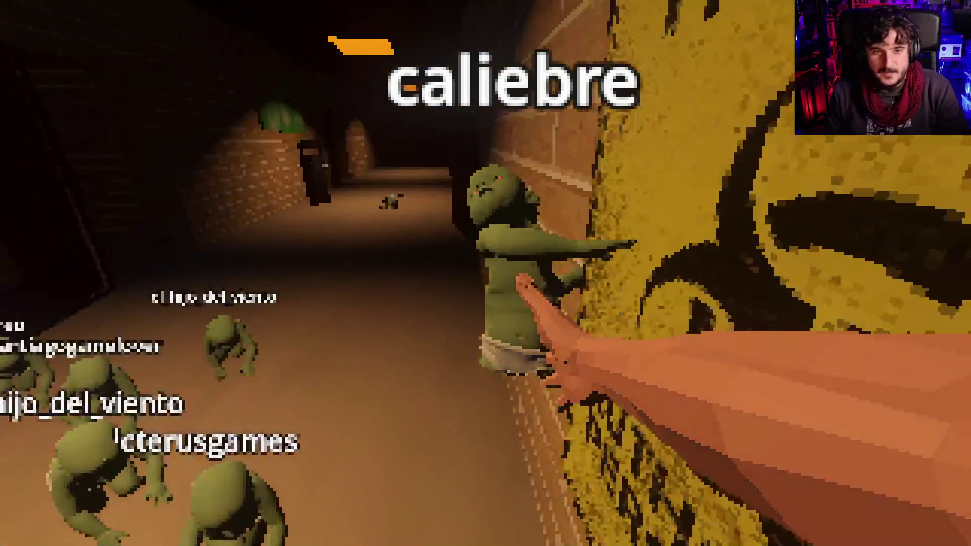
pyautogui.press('w')
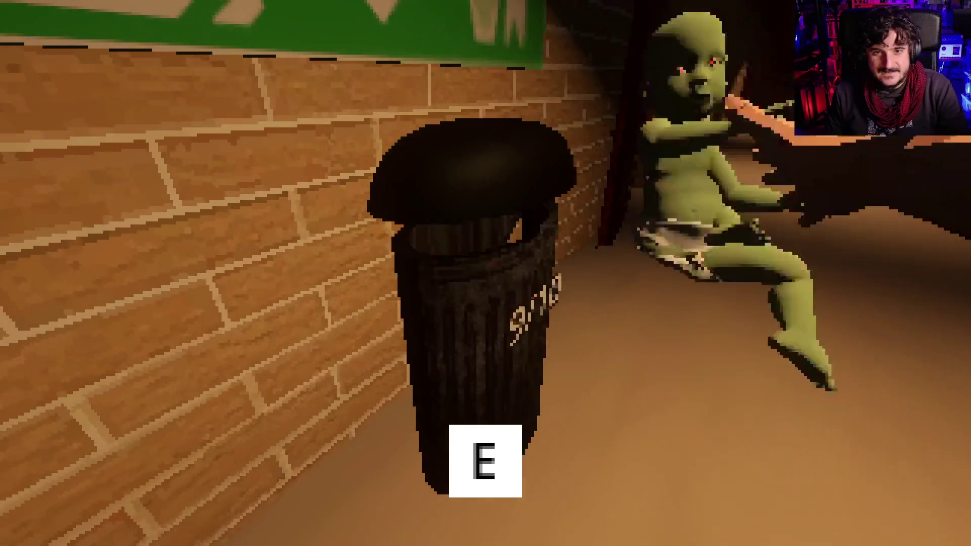
pyautogui.press('e')
pyautogui.press('w')
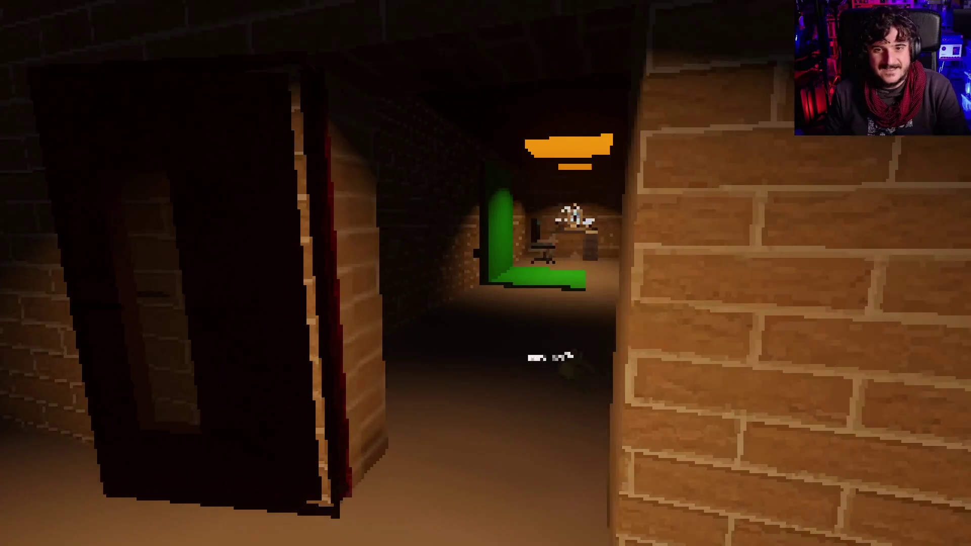
pyautogui.press('w')
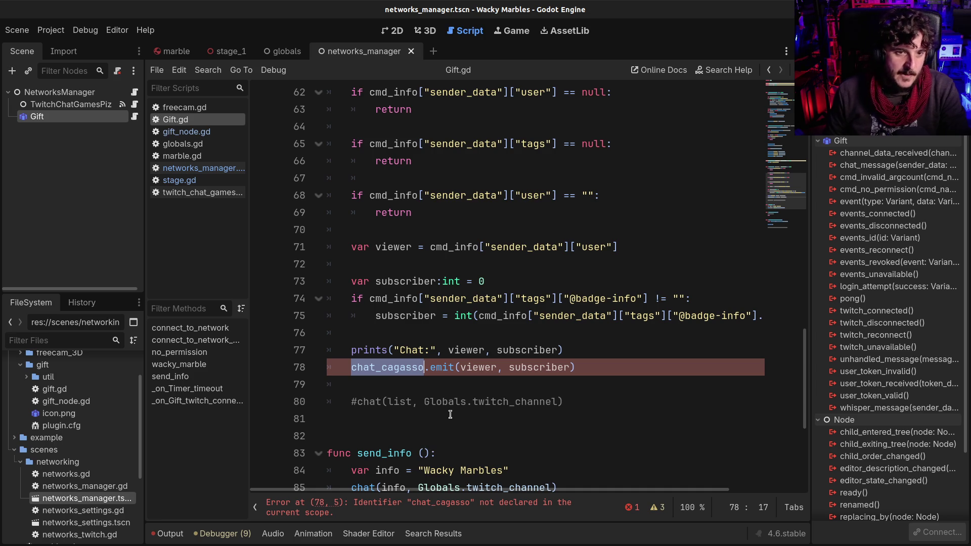
# - Correct the emitted signal name on line 78 and open a line for a new signal declaration
pyautogui.press('BackSpace')
pyautogui.press('BackSpace')
pyautogui.press('BackSpace')
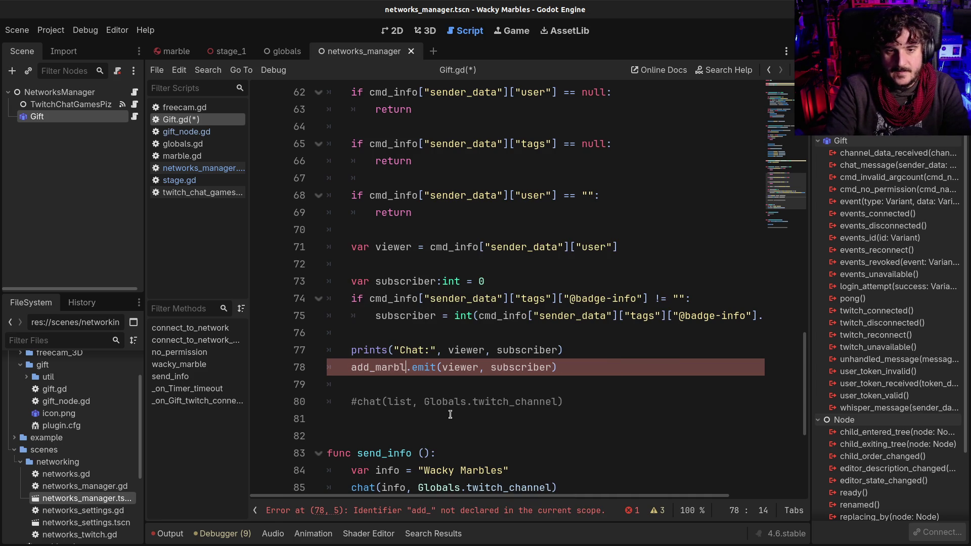
pyautogui.scroll(1, 447, 405)
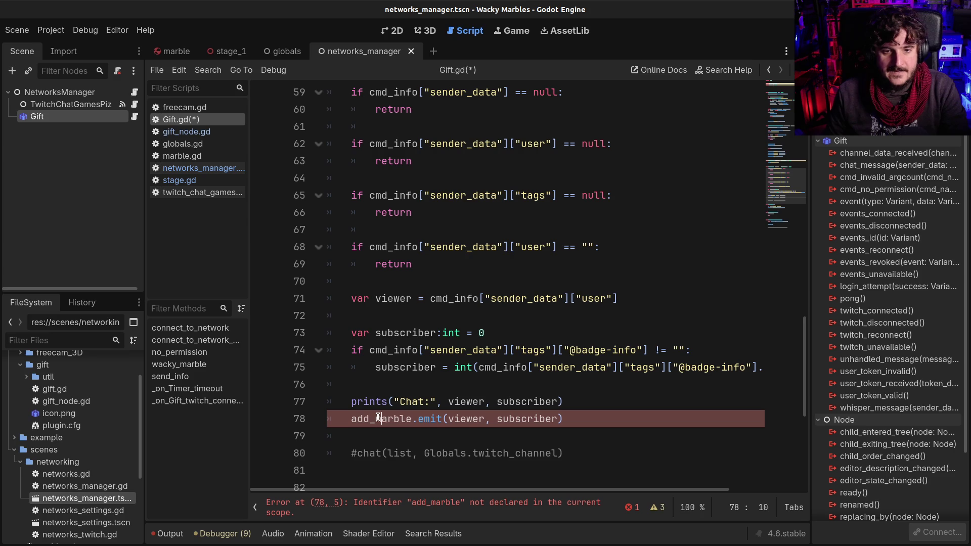
pyautogui.scroll(8, 484, 404)
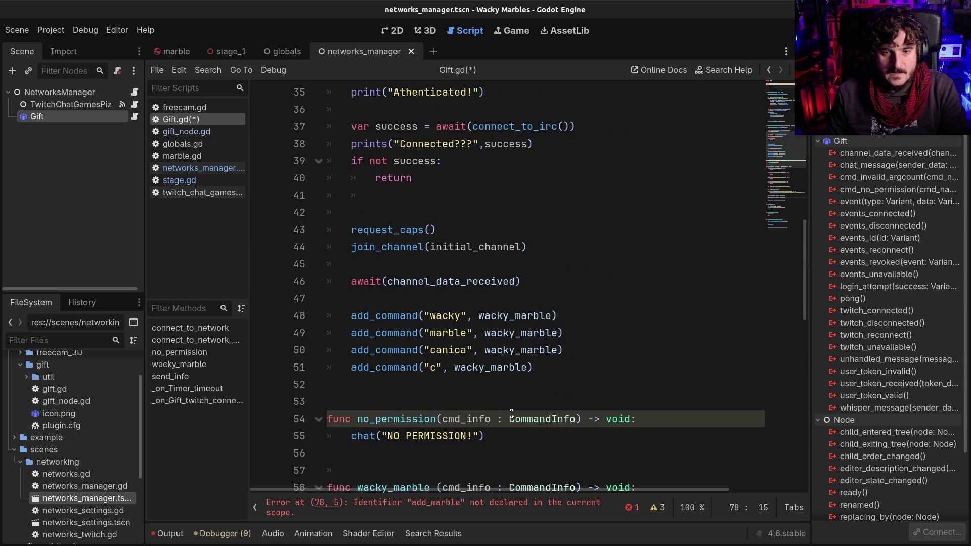
pyautogui.scroll(11, 481, 427)
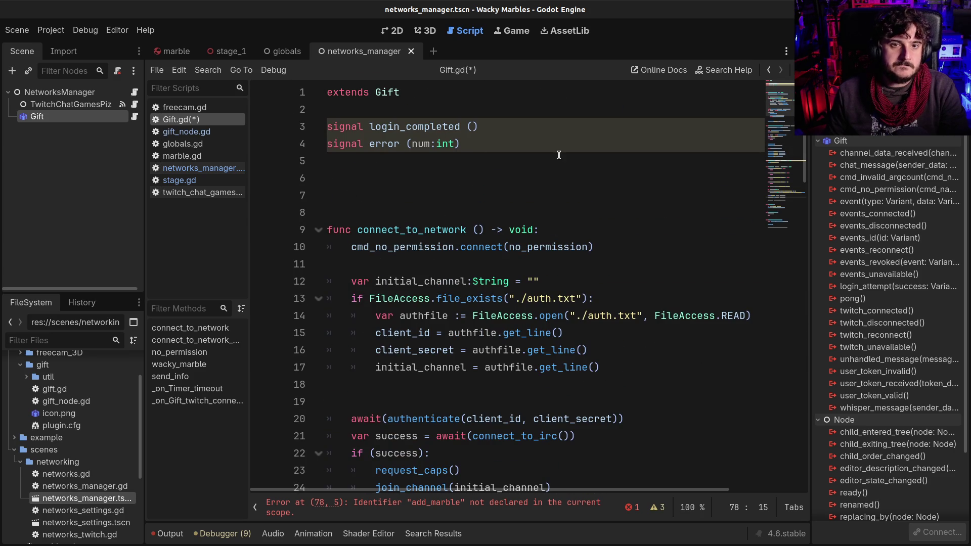
pyautogui.press('Return')
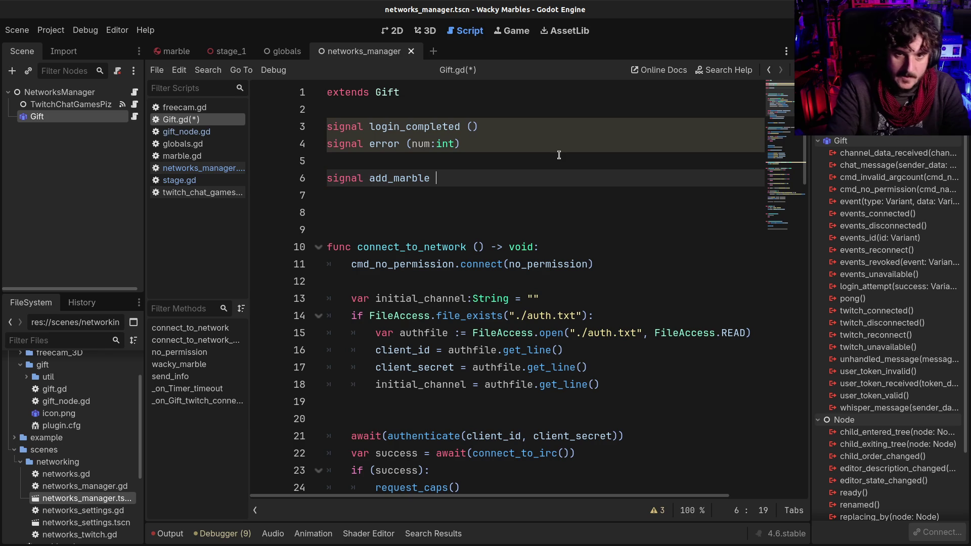
pyautogui.scroll(-20, 533, 162)
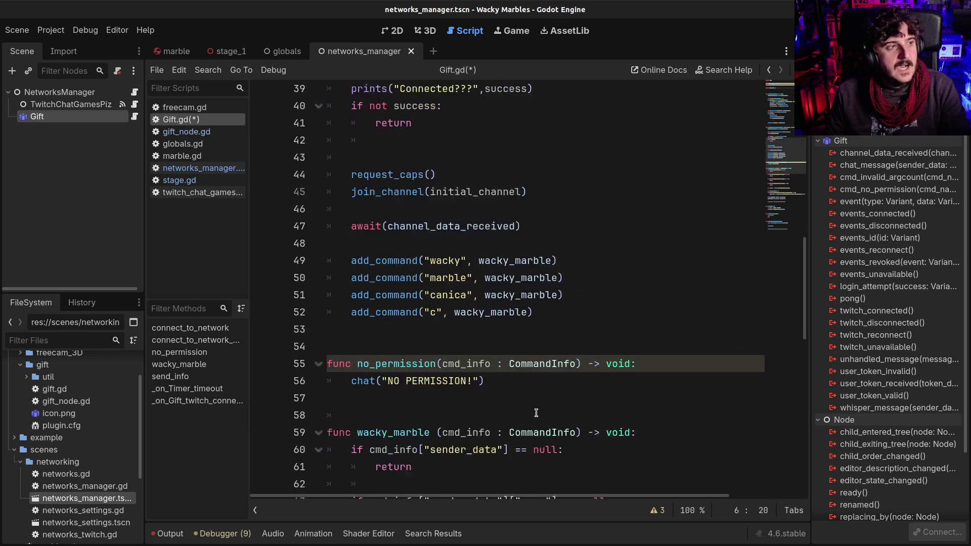
pyautogui.scroll(-1, 480, 346)
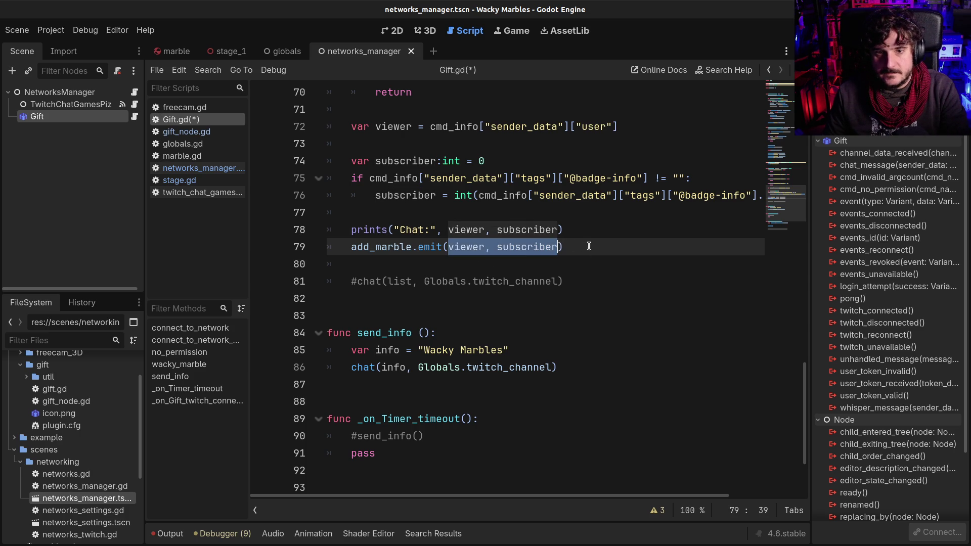
pyautogui.scroll(15, 588, 246)
pyautogui.scroll(-13, 540, 307)
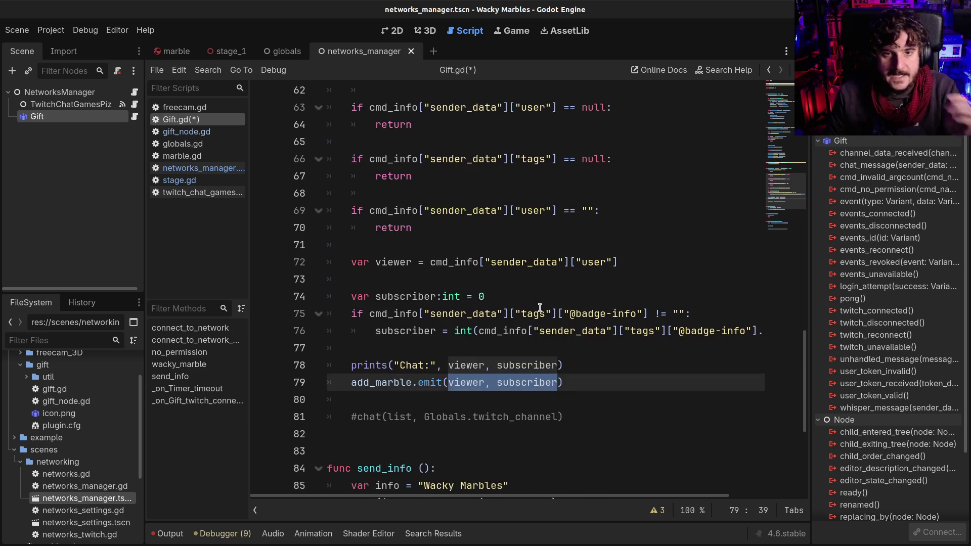
pyautogui.scroll(2, 541, 308)
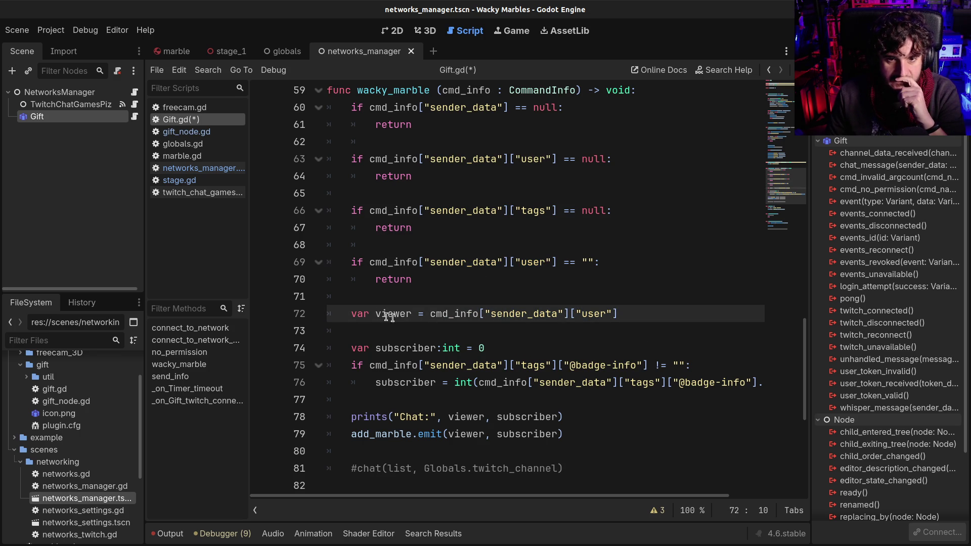
pyautogui.scroll(15, 622, 356)
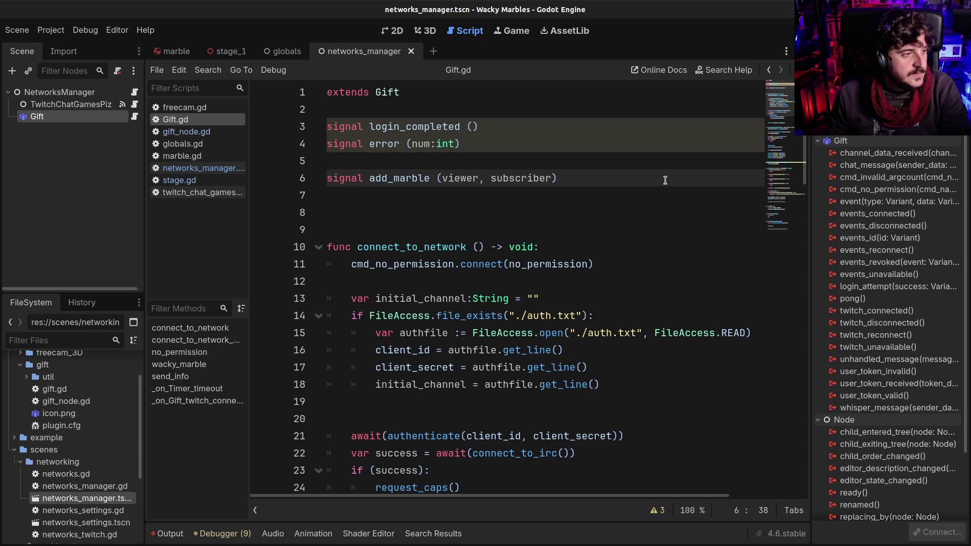
# - Delete the extra blank line before connect_to_network, add one after extends Gift, and save
pyautogui.click(562, 230)
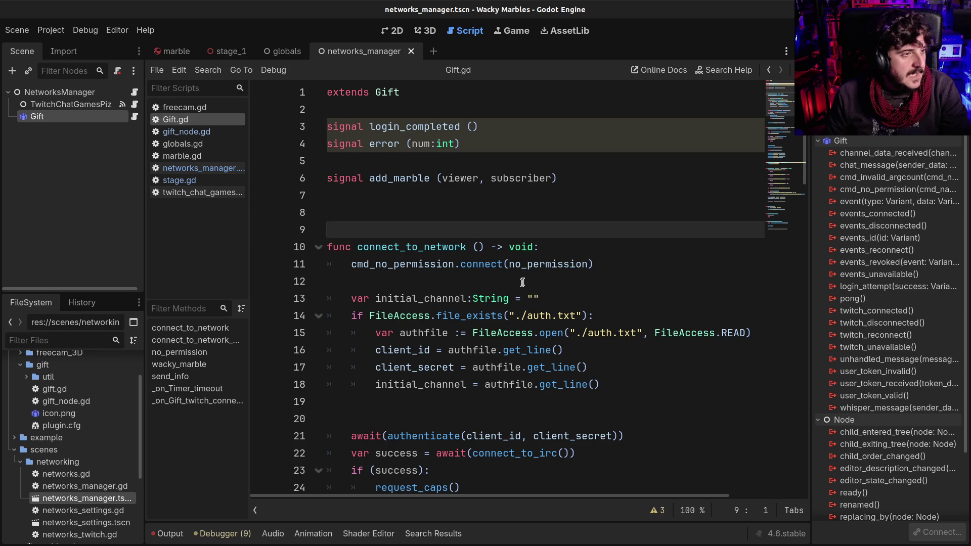
pyautogui.hotkey('ctrl', 's')
pyautogui.click(524, 245)
pyautogui.click(331, 222)
pyautogui.press('BackSpace')
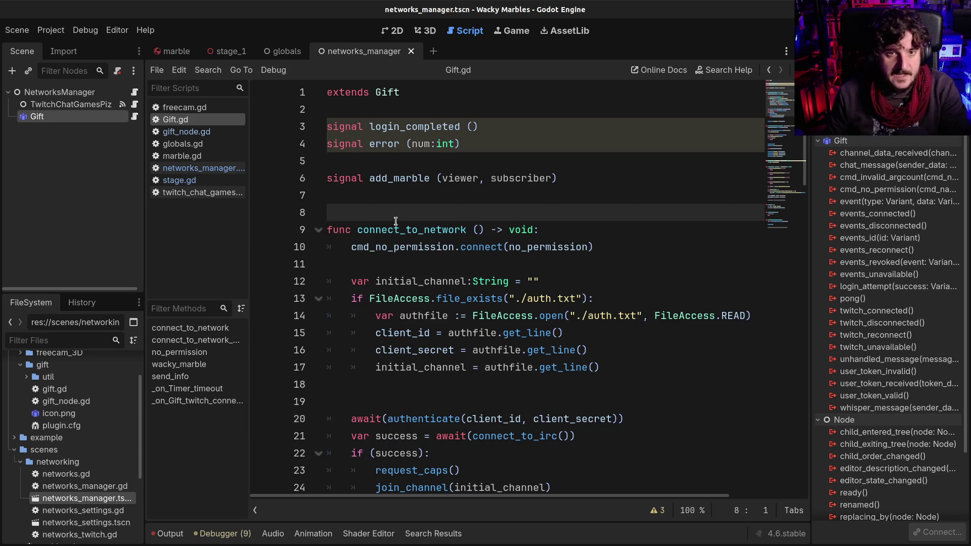
pyautogui.click(394, 116)
pyautogui.press('Return')
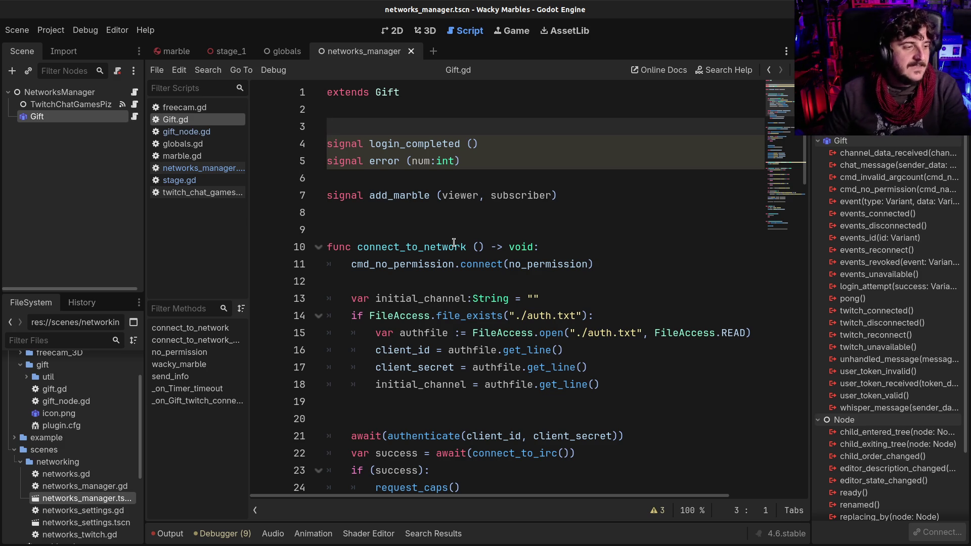
# - Close the connect documentation popup and bring up the stage_1 scene's script
pyautogui.moveTo(467, 257)
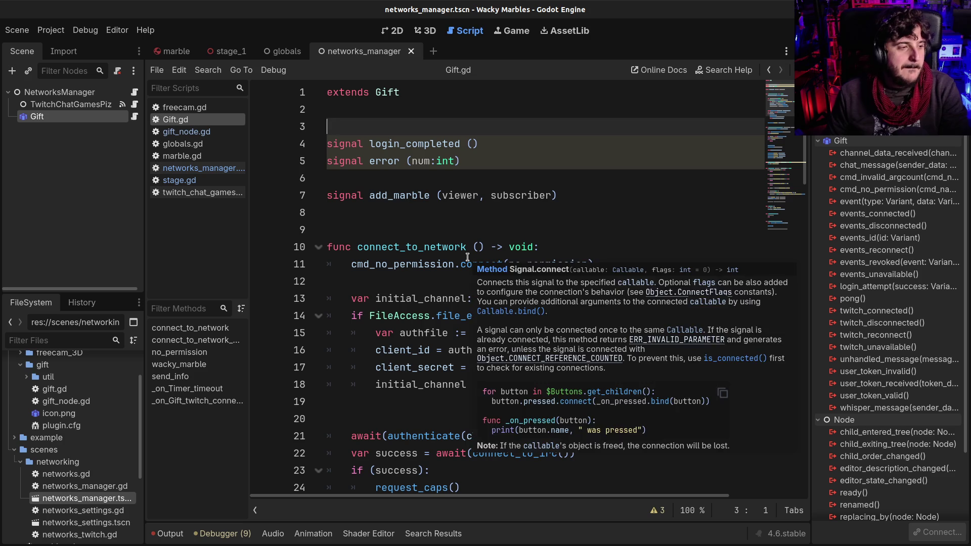
pyautogui.click(454, 196)
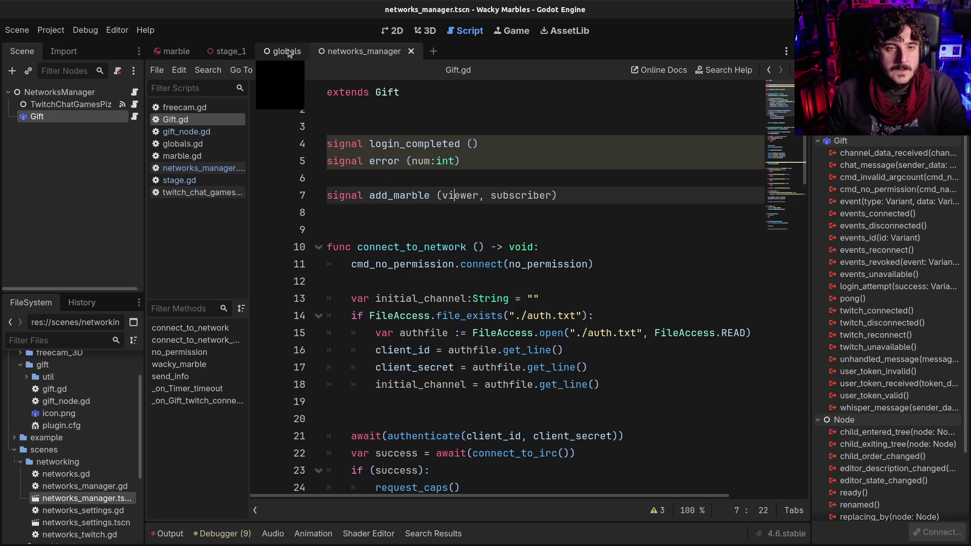
pyautogui.click(228, 51)
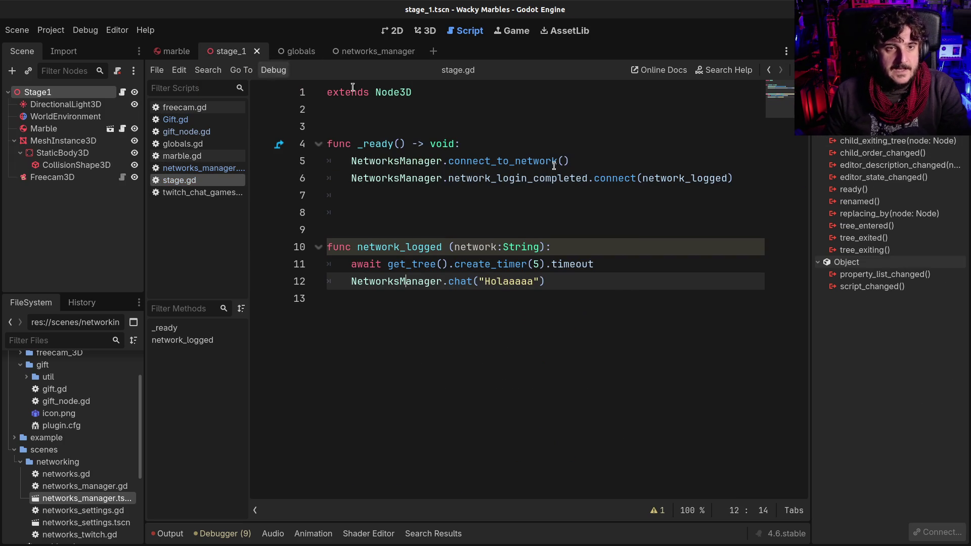
# - Duplicate the network_login_completed connect line in stage.gd's _ready
pyautogui.click(347, 172)
pyautogui.hotkey('shift', 'End')
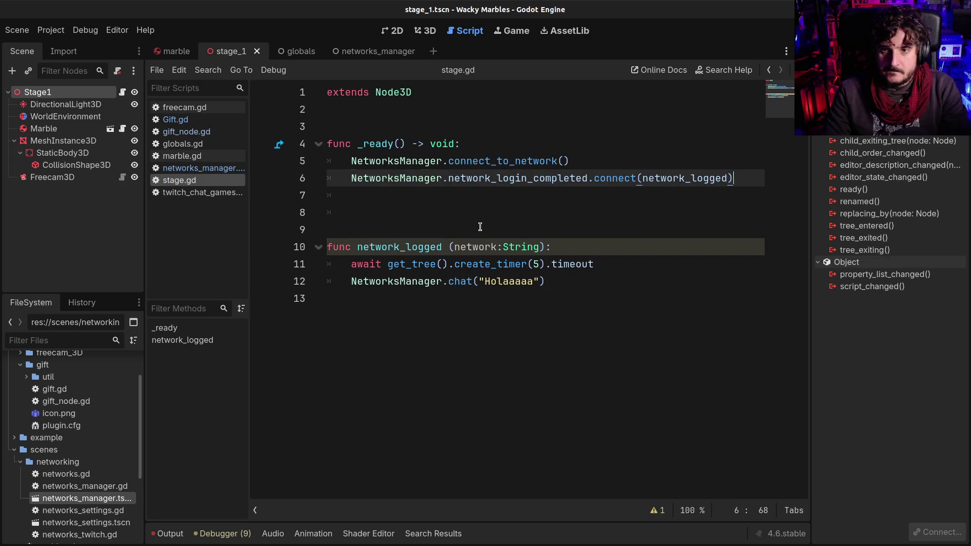
pyautogui.hotkey('ctrl', 'c')
pyautogui.press('End')
pyautogui.press('Return')
pyautogui.hotkey('ctrl', 'v')
# - Make the copied line connect NetworksManager.add_marble, save stage.gd, and return to networks_manager.gd
pyautogui.doubleClick(520, 196)
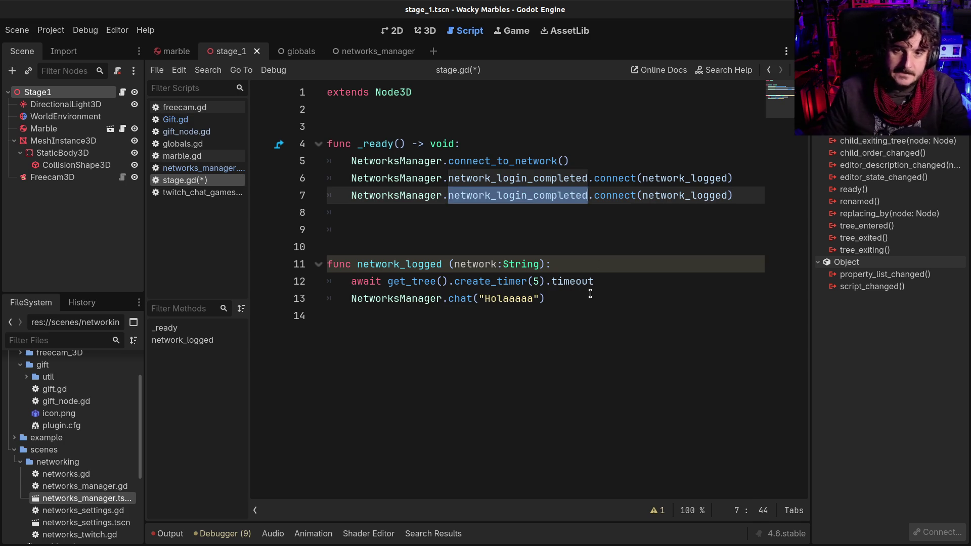
pyautogui.moveTo(539, 184)
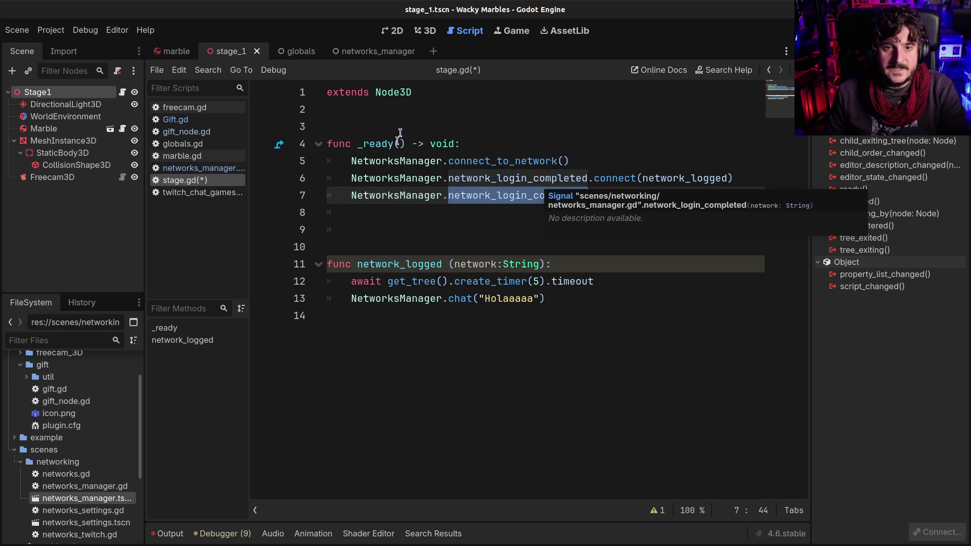
pyautogui.press('BackSpace')
pyautogui.write('m')
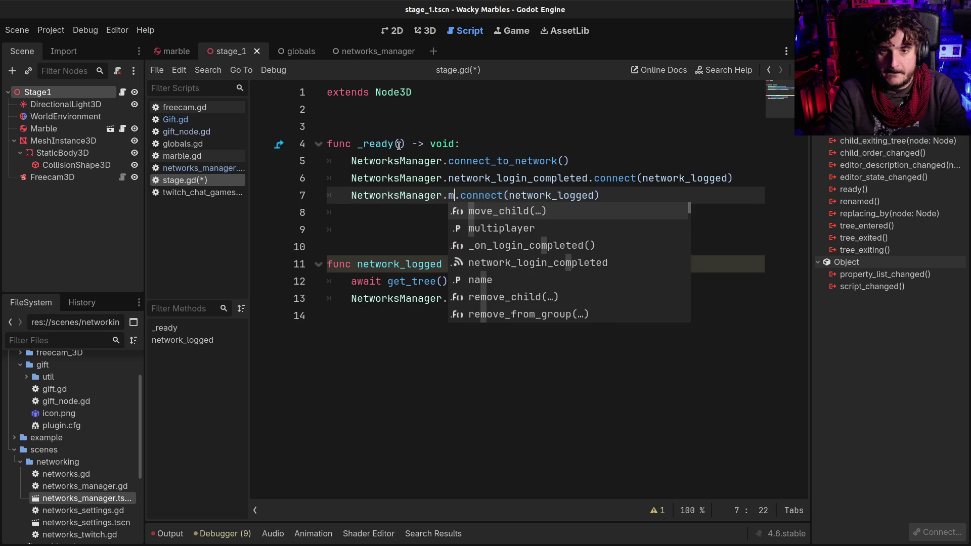
pyautogui.press('BackSpace')
pyautogui.write('add_')
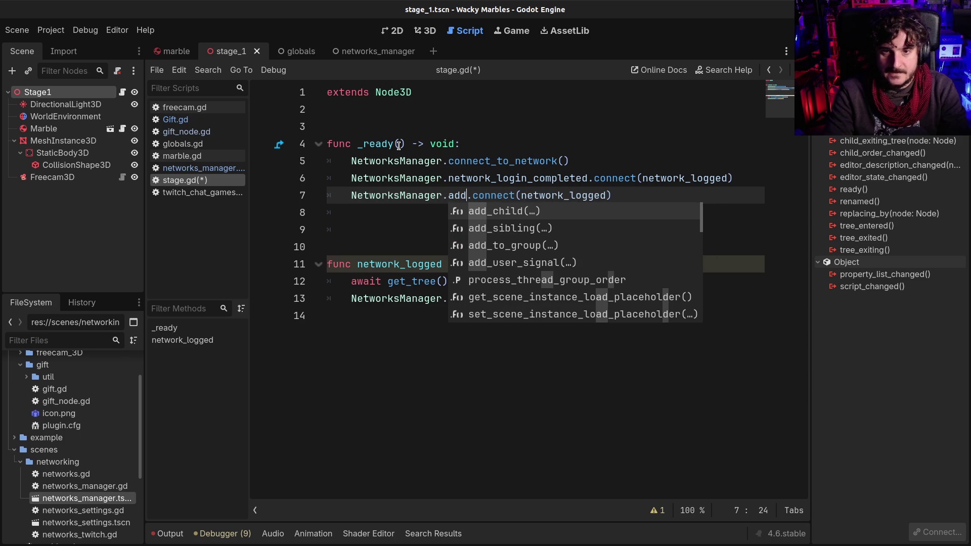
pyautogui.press('Escape')
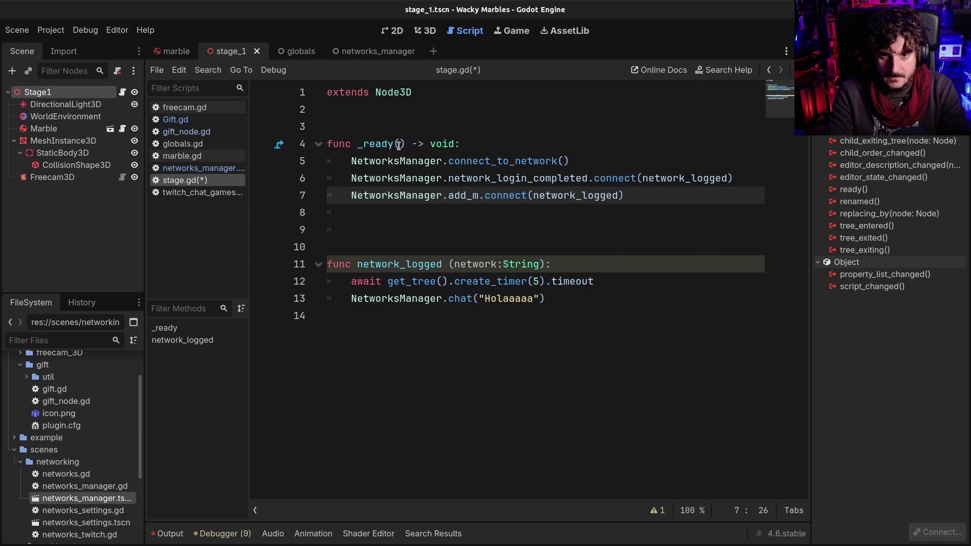
pyautogui.write('mar')
pyautogui.write('vbl')
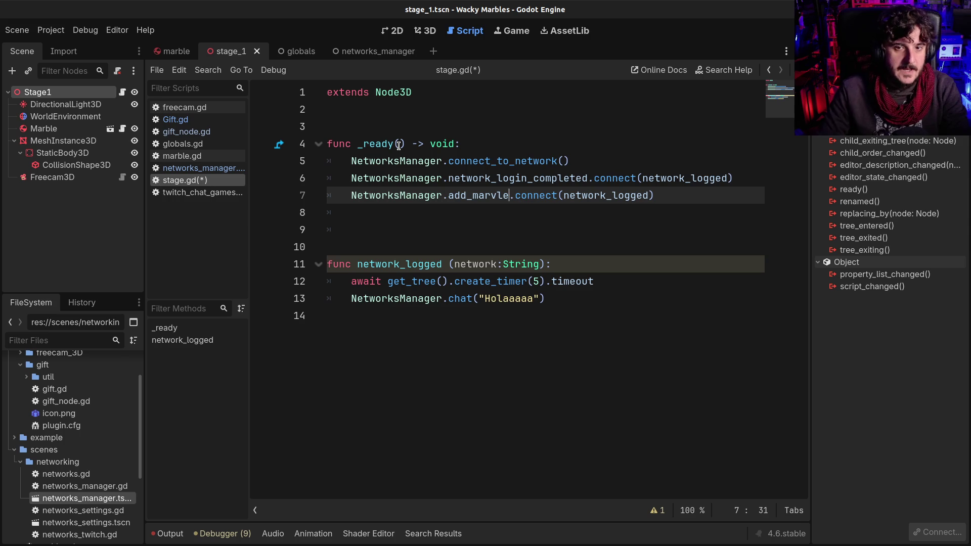
pyautogui.press('BackSpace')
pyautogui.press('BackSpace')
pyautogui.press('BackSpace')
pyautogui.write('ble')
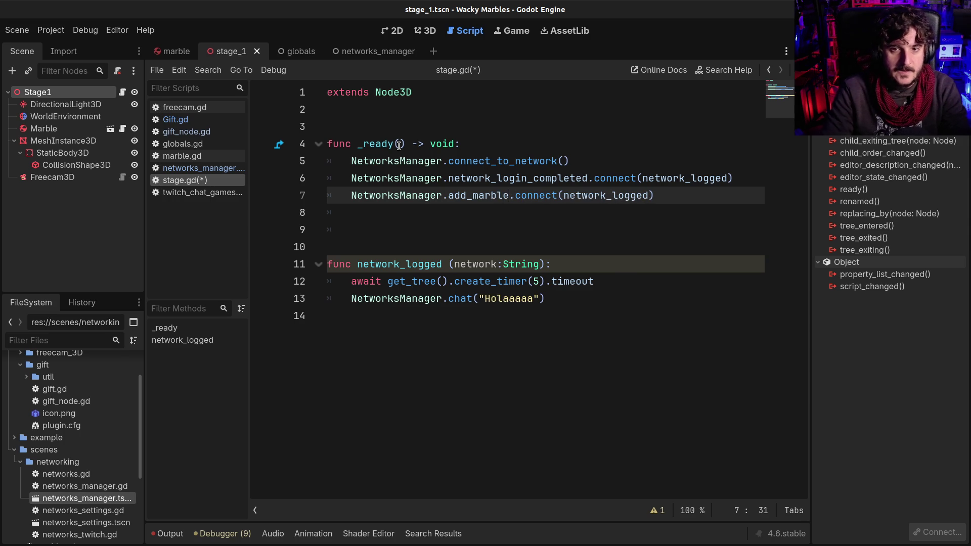
pyautogui.hotkey('ctrl', 's')
pyautogui.click(374, 55)
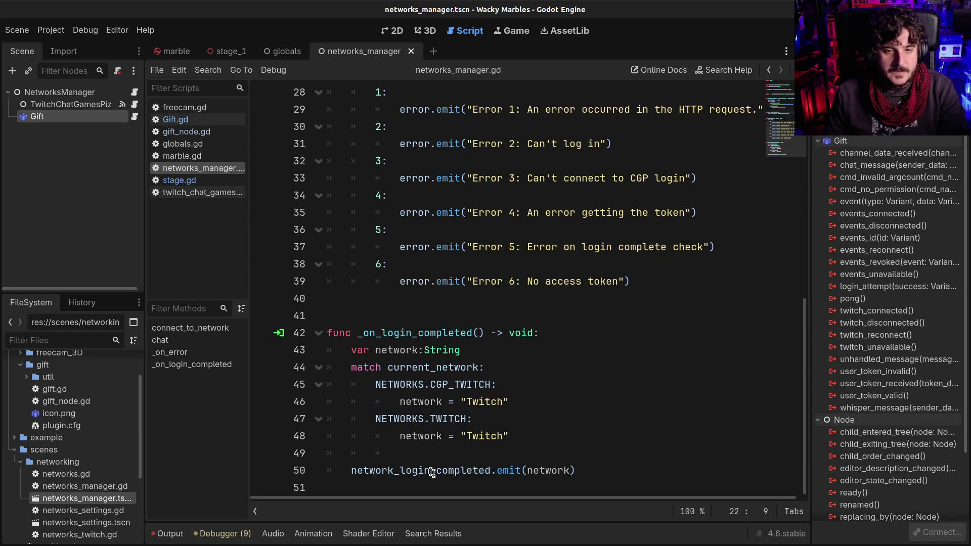
# - Open Gift.gd and look over its send_info call
pyautogui.scroll(1, 438, 390)
pyautogui.click(134, 116)
pyautogui.scroll(-10, 556, 304)
pyautogui.scroll(-15, 631, 469)
pyautogui.scroll(3, 627, 455)
pyautogui.scroll(-3, 751, 442)
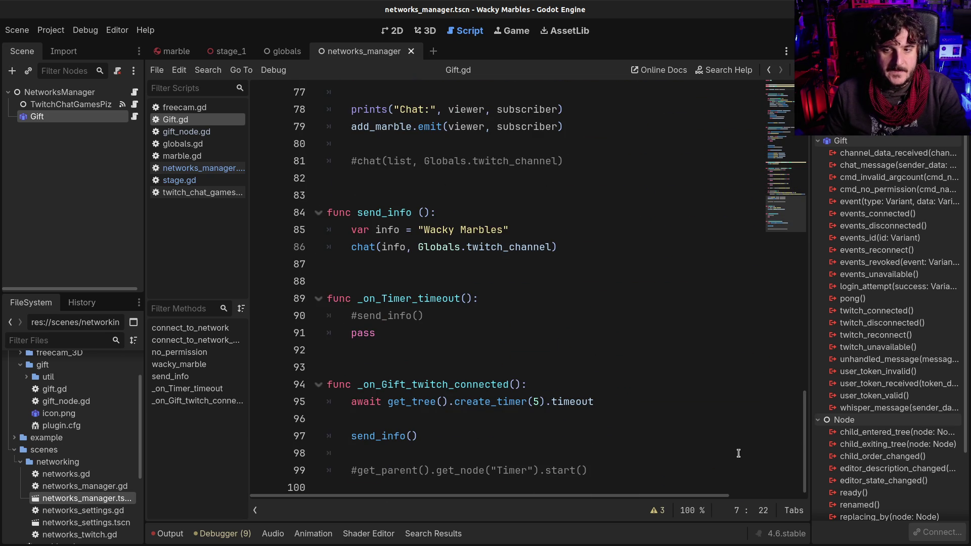
pyautogui.doubleClick(380, 436)
pyautogui.scroll(6, 532, 386)
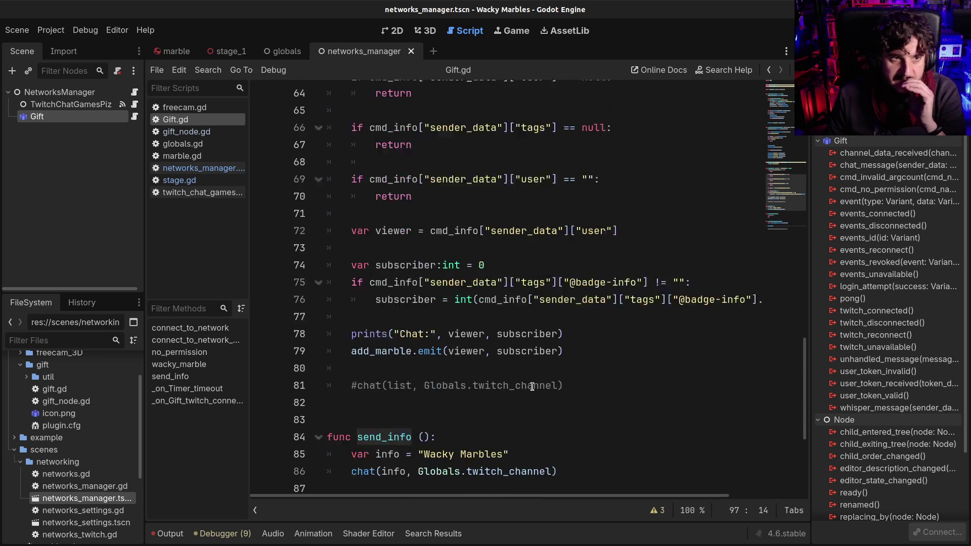
pyautogui.scroll(1, 530, 389)
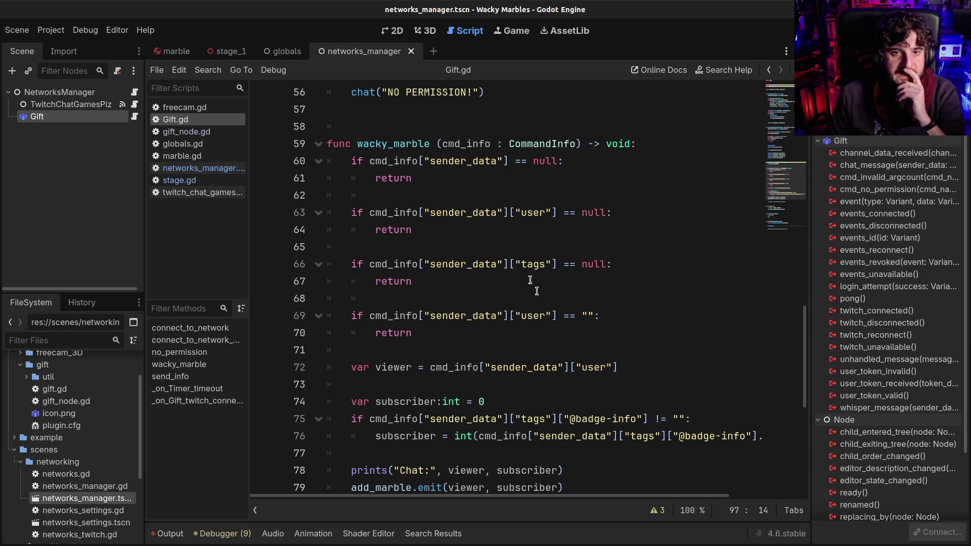
# - Review wacky_marble's sender_data checks, viewer assignment and add_marble emit, then return to the top
pyautogui.click(516, 264)
pyautogui.moveTo(351, 161)
pyautogui.mouseDown()
pyautogui.moveTo(444, 299)
pyautogui.moveTo(450, 347)
pyautogui.mouseUp()
pyautogui.click(452, 346)
pyautogui.scroll(-1, 452, 344)
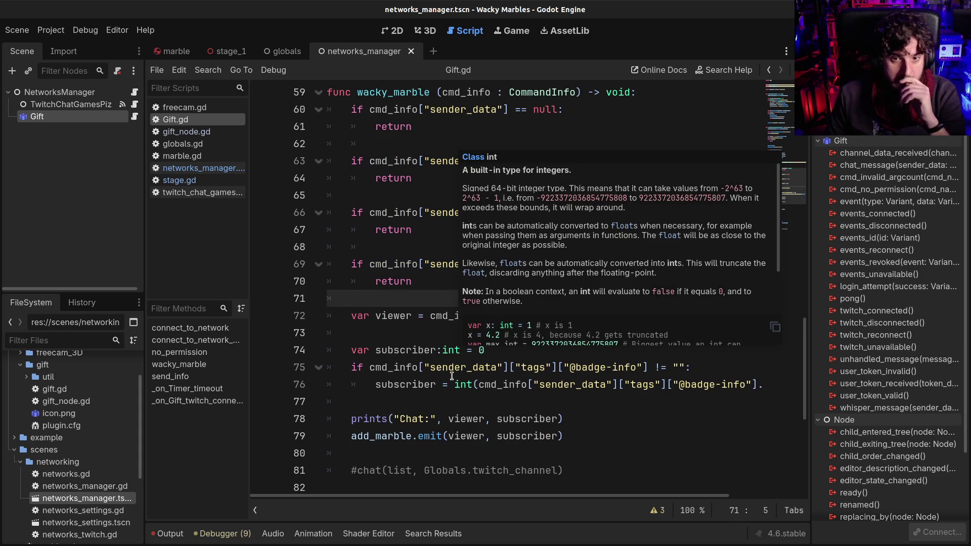
pyautogui.click(453, 380)
pyautogui.click(445, 315)
pyautogui.moveTo(349, 315); pyautogui.dragTo(654, 317)
pyautogui.click(643, 320)
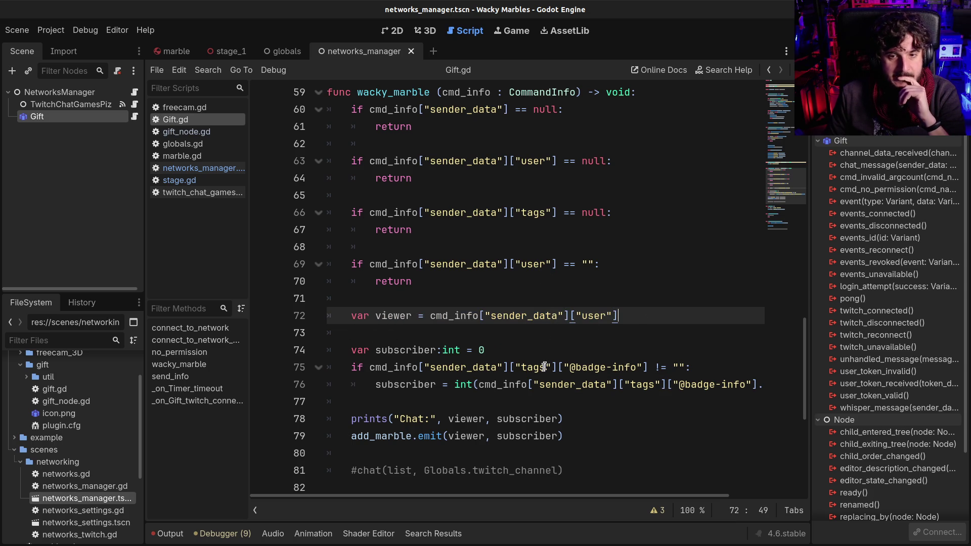
pyautogui.moveTo(569, 316); pyautogui.dragTo(429, 315)
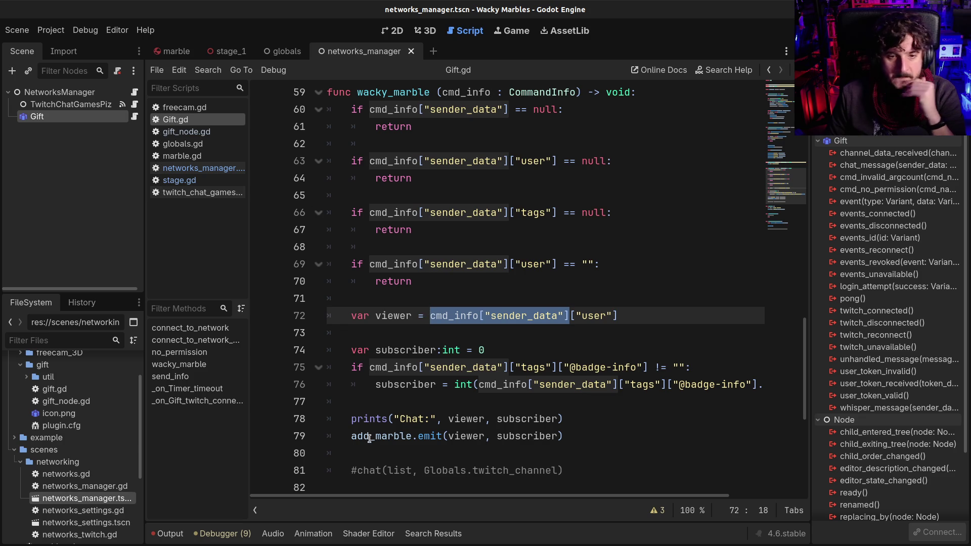
pyautogui.click(352, 435)
pyautogui.hotkey('shift', 'Right')
pyautogui.hotkey('shift', 'Right')
pyautogui.hotkey('shift', 'Right')
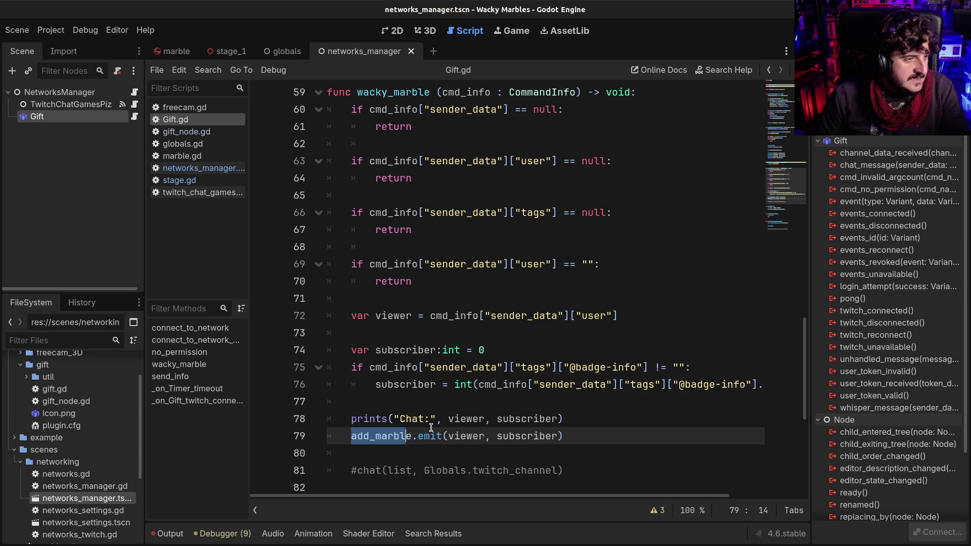
pyautogui.click(494, 405)
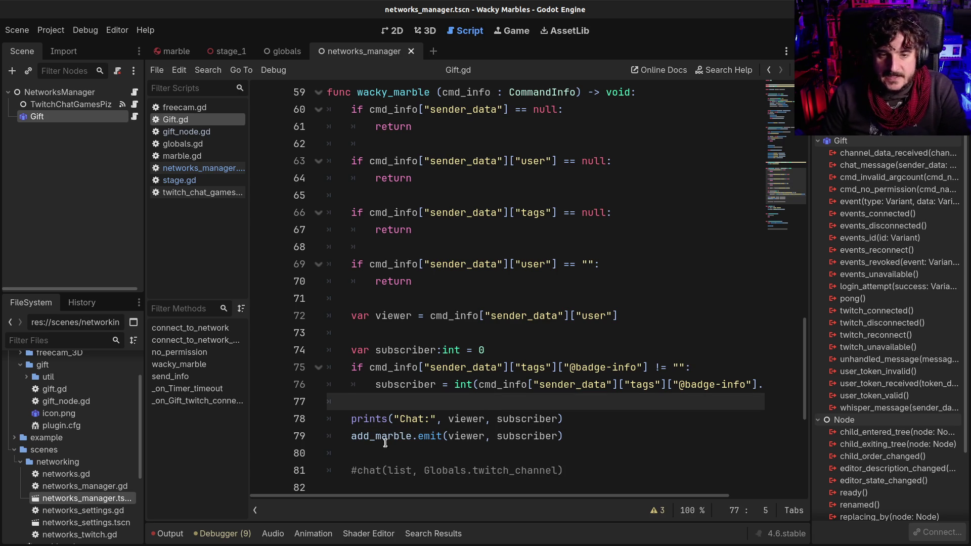
pyautogui.moveTo(804, 369); pyautogui.dragTo(804, 165)
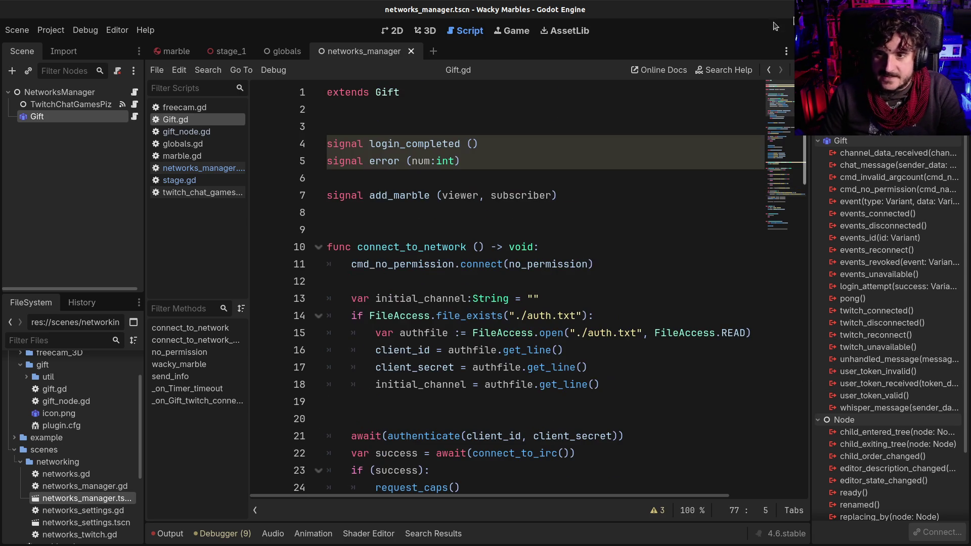
# - Rename the add_marble signal on line 7 to chat_recieved
pyautogui.doubleClick(400, 196)
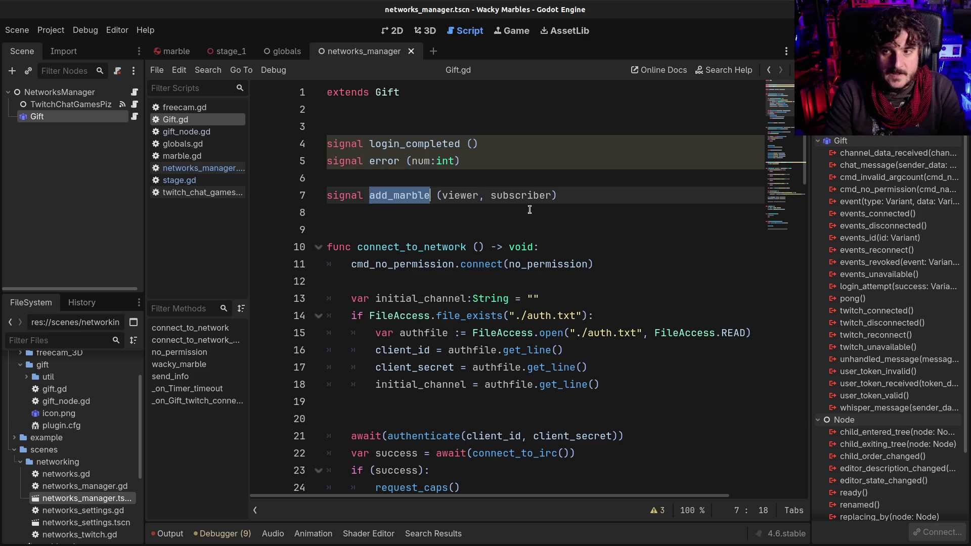
pyautogui.write('chat_m')
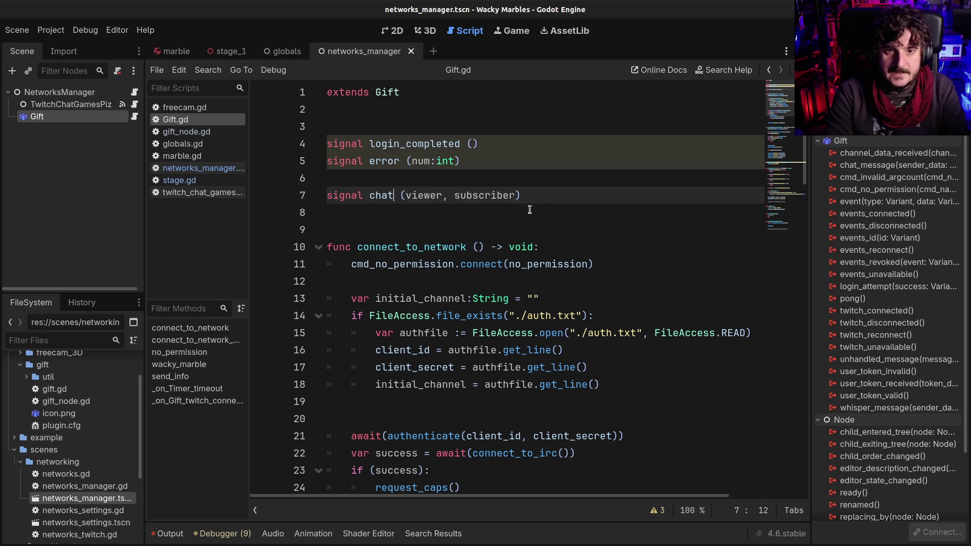
pyautogui.press('BackSpace')
pyautogui.press('BackSpace')
pyautogui.press('BackSpace')
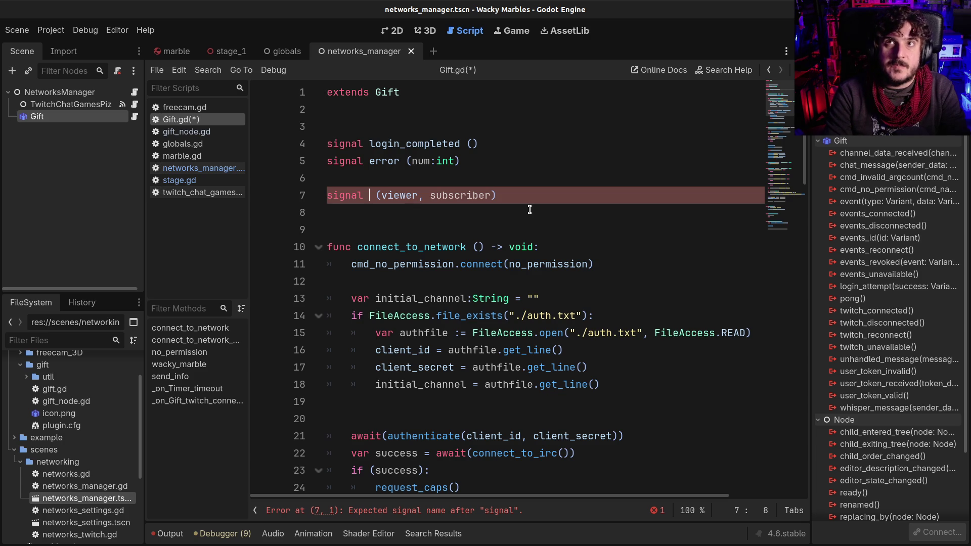
pyautogui.write('chat_rec')
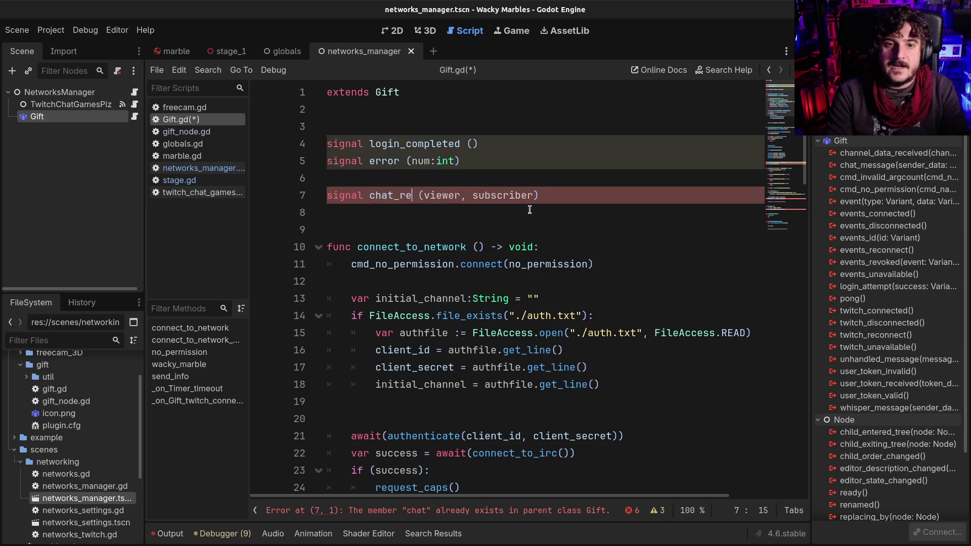
pyautogui.write('iv')
pyautogui.press('BackSpace')
pyautogui.press('BackSpace')
pyautogui.write('eived')
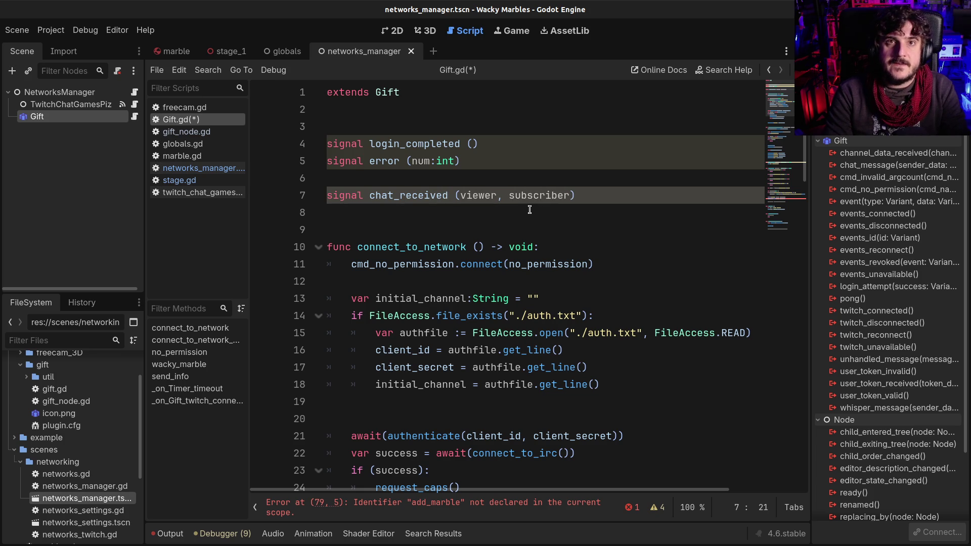
pyautogui.press('Left')
pyautogui.press('Left')
pyautogui.press('BackSpace')
pyautogui.press('Right')
pyautogui.write('e')
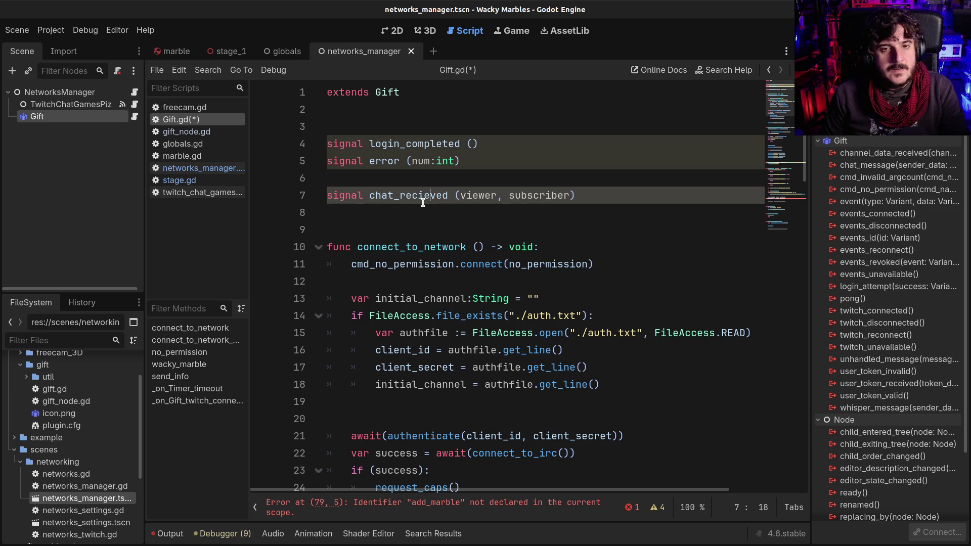
# - Replace the signal's viewer, subscriber parameters with a single message parameter and save
pyautogui.scroll(-2, 423, 202)
pyautogui.doubleClick(387, 92)
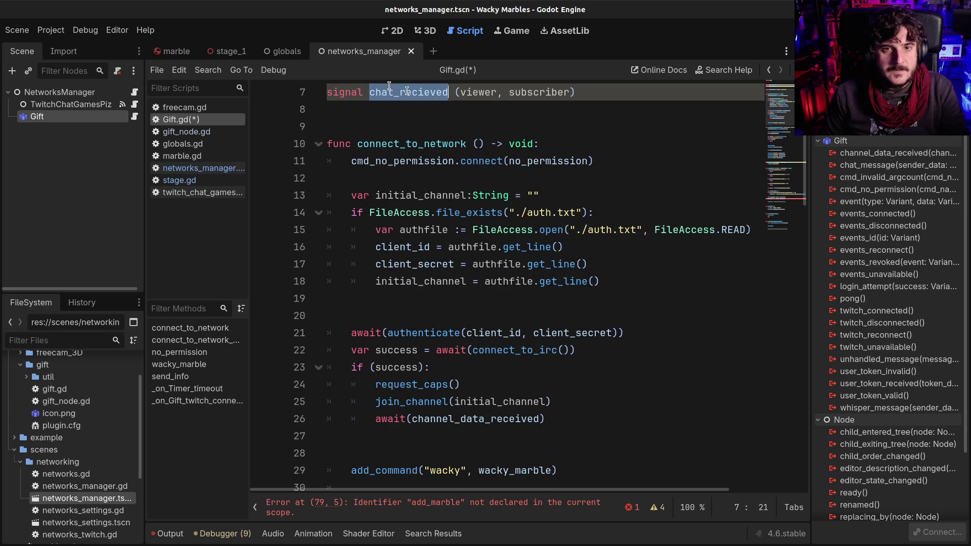
pyautogui.moveTo(460, 92); pyautogui.dragTo(571, 92)
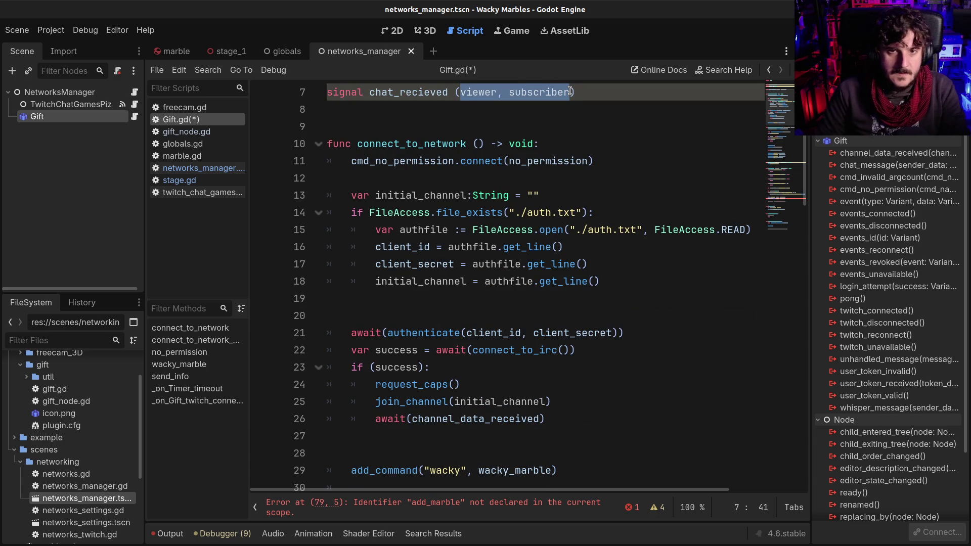
pyautogui.write('message')
pyautogui.hotkey('ctrl', 's')
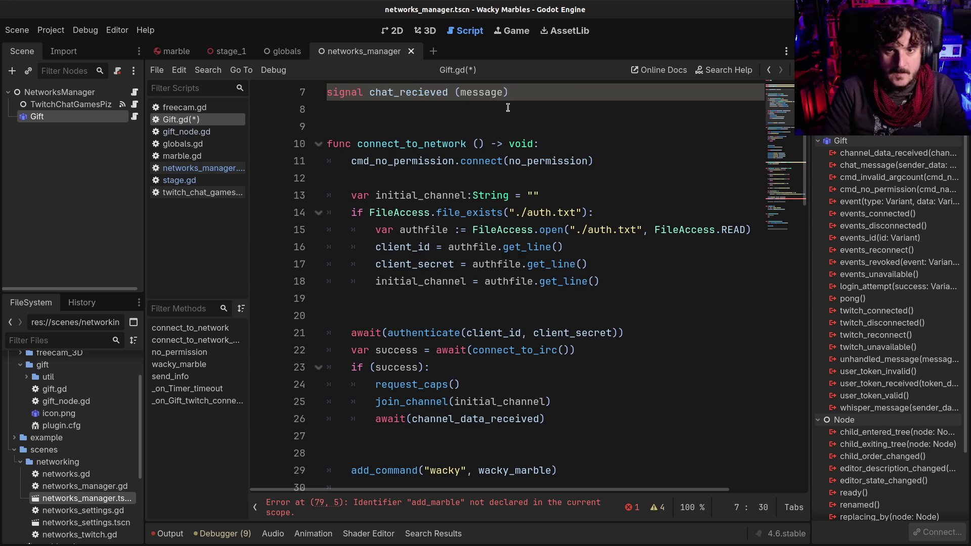
# - Correct the signal name's spelling to chat_received and save Gift.gd
pyautogui.scroll(-7, 515, 189)
pyautogui.scroll(10, 346, 263)
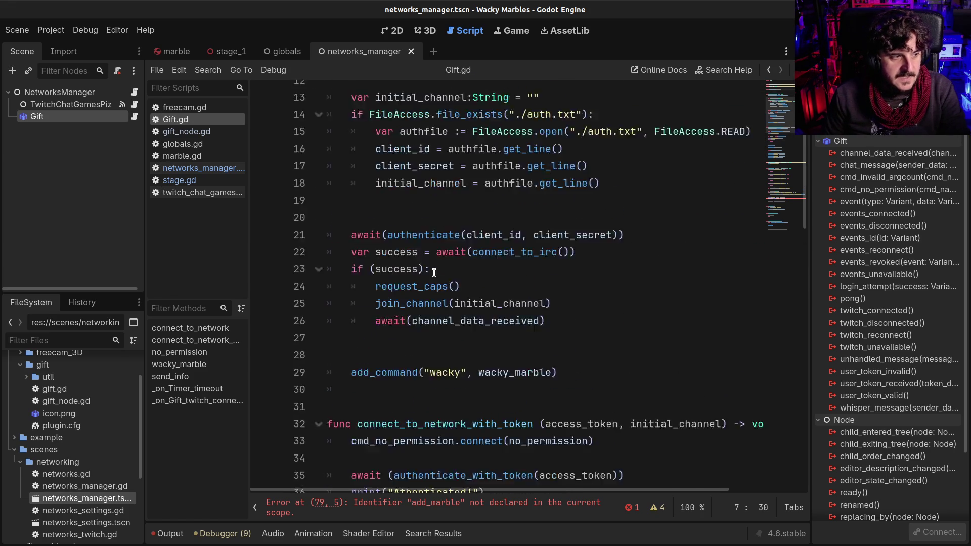
pyautogui.click(418, 200)
pyautogui.press('Delete')
pyautogui.press('Delete')
pyautogui.write('e')
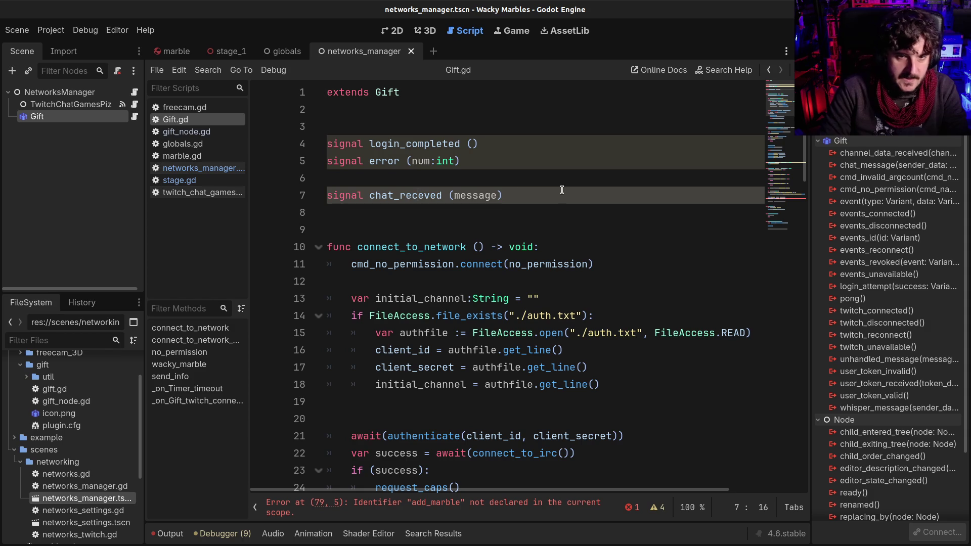
pyautogui.write('i')
pyautogui.hotkey('ctrl', 's')
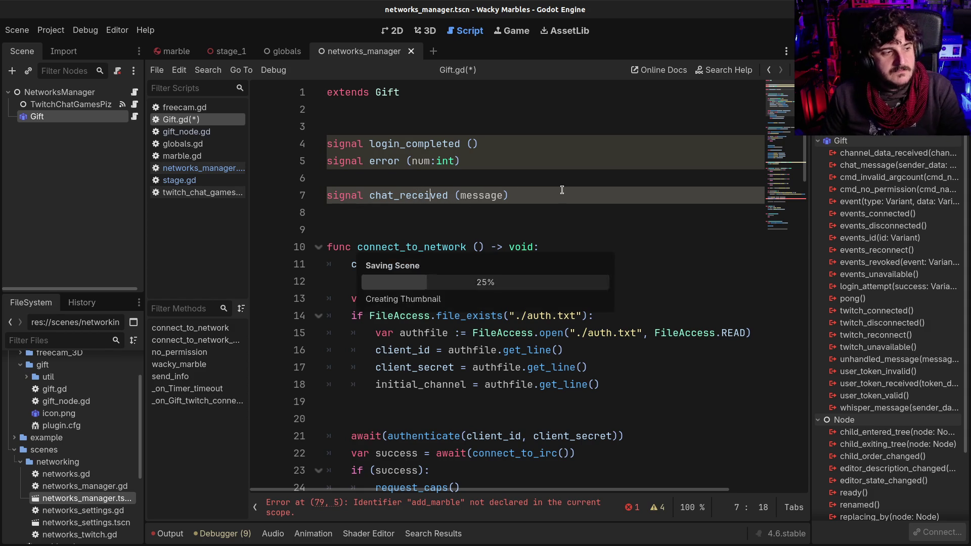
# - Inspect the viewer variable and the sender_data user lookup on line 72
pyautogui.scroll(-15, 510, 264)
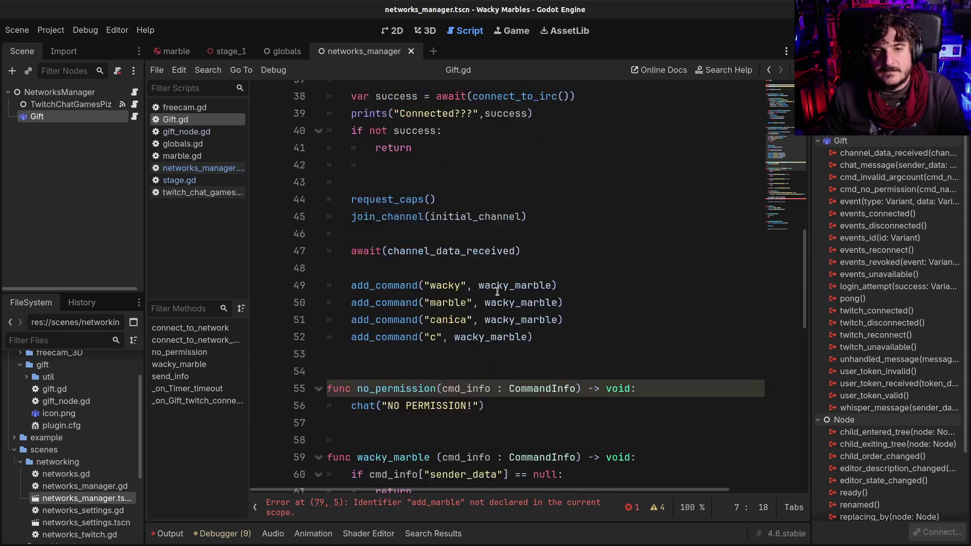
pyautogui.scroll(-8, 493, 302)
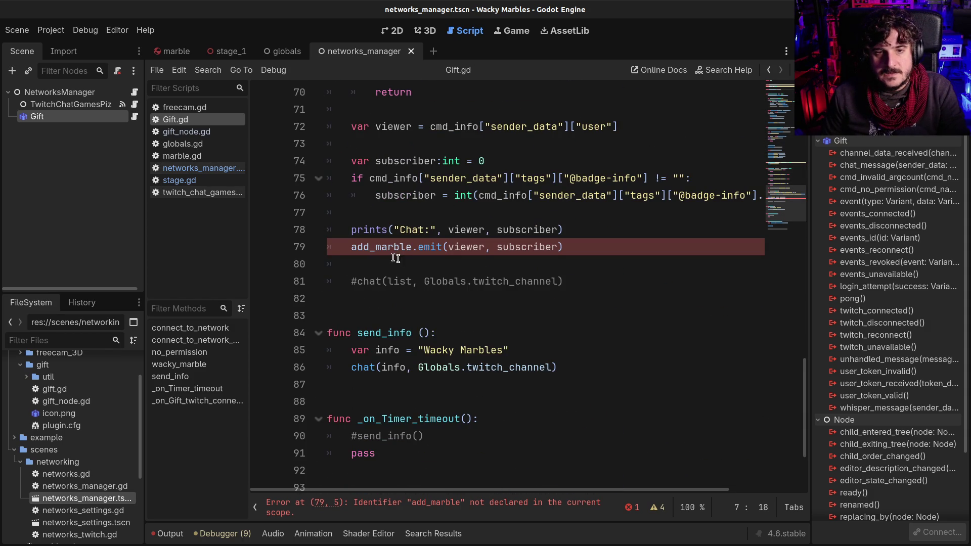
pyautogui.click(473, 230)
pyautogui.scroll(1, 470, 226)
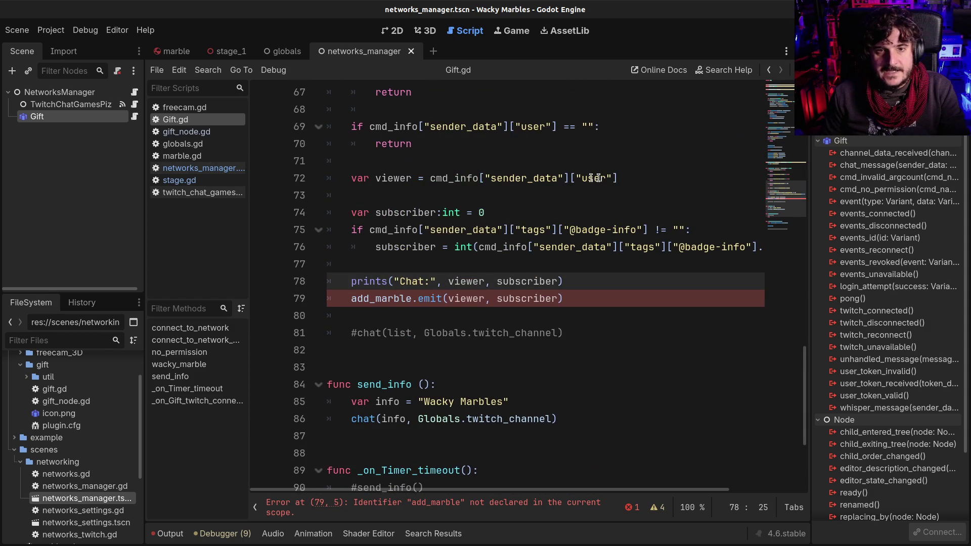
pyautogui.moveTo(431, 178); pyautogui.dragTo(619, 178)
pyautogui.click(619, 178)
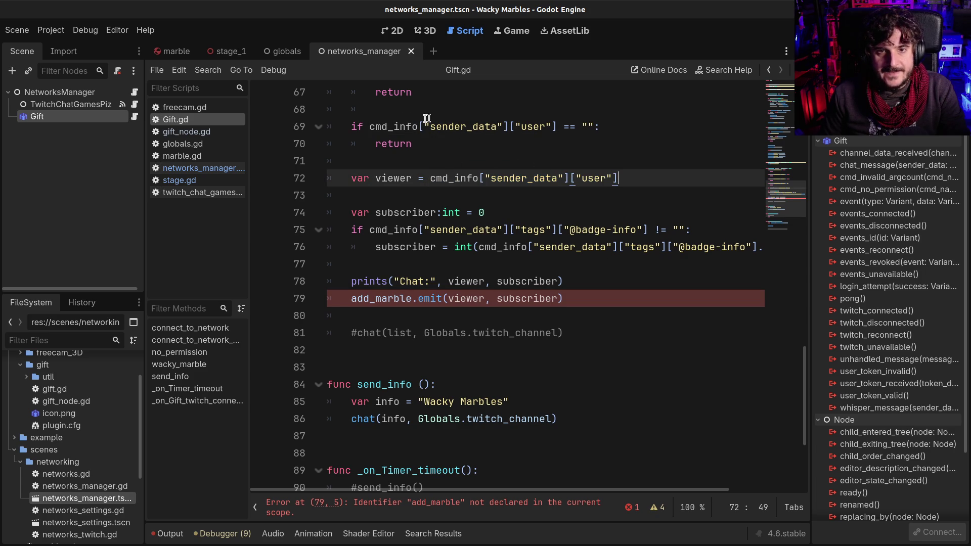
pyautogui.moveTo(369, 126); pyautogui.dragTo(507, 123)
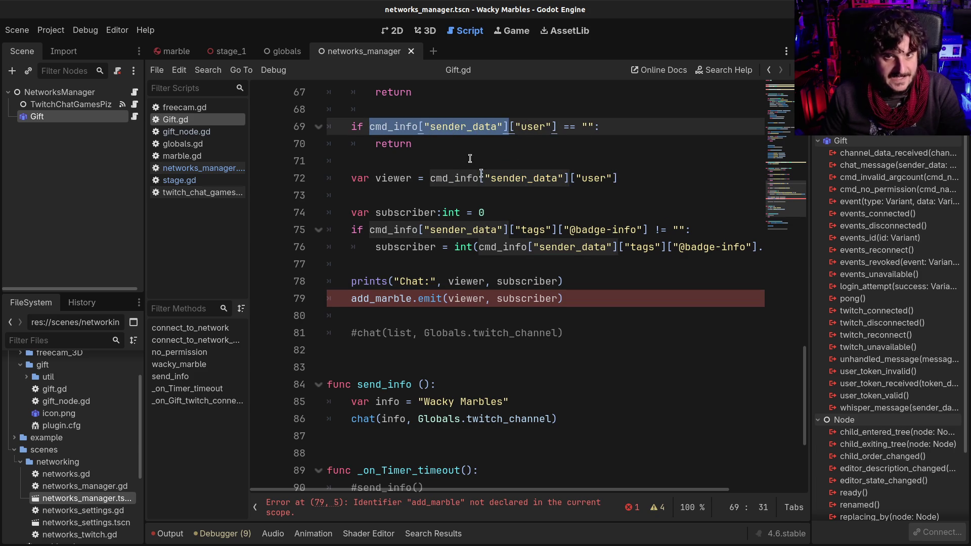
pyautogui.doubleClick(366, 297)
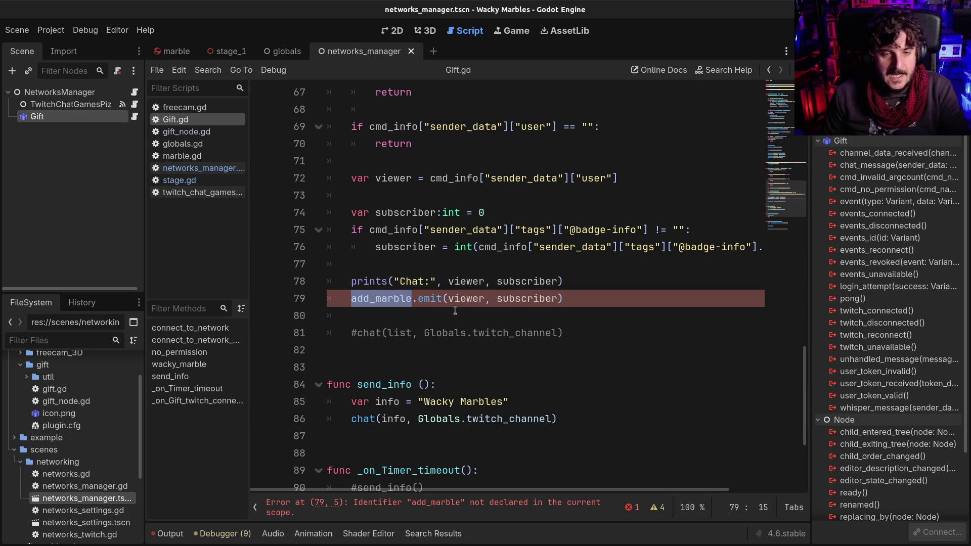
pyautogui.moveTo(462, 291)
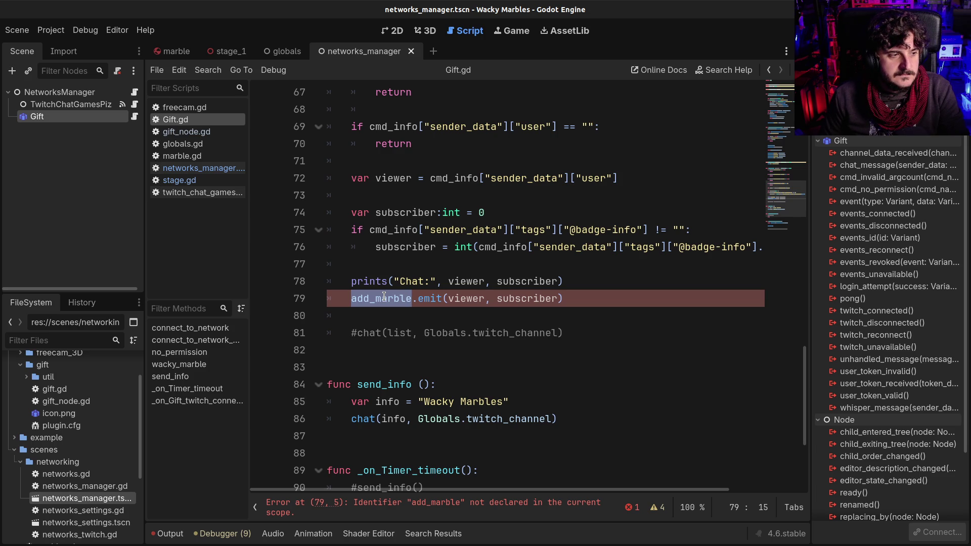
# - Enter cmd_info["sender_data"] and check the signal name declared on line 7
pyautogui.write('cmd_info["sender_data"]')
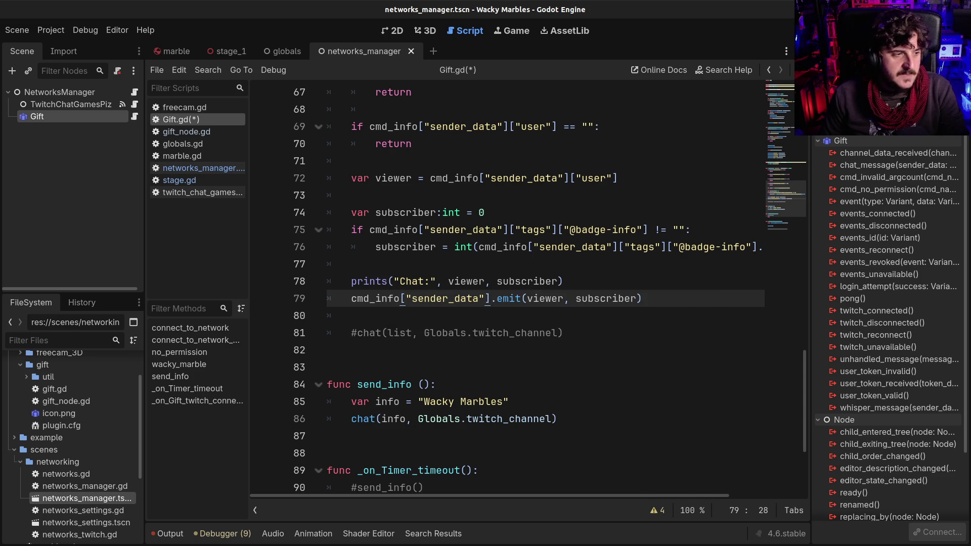
pyautogui.scroll(20, 350, 420)
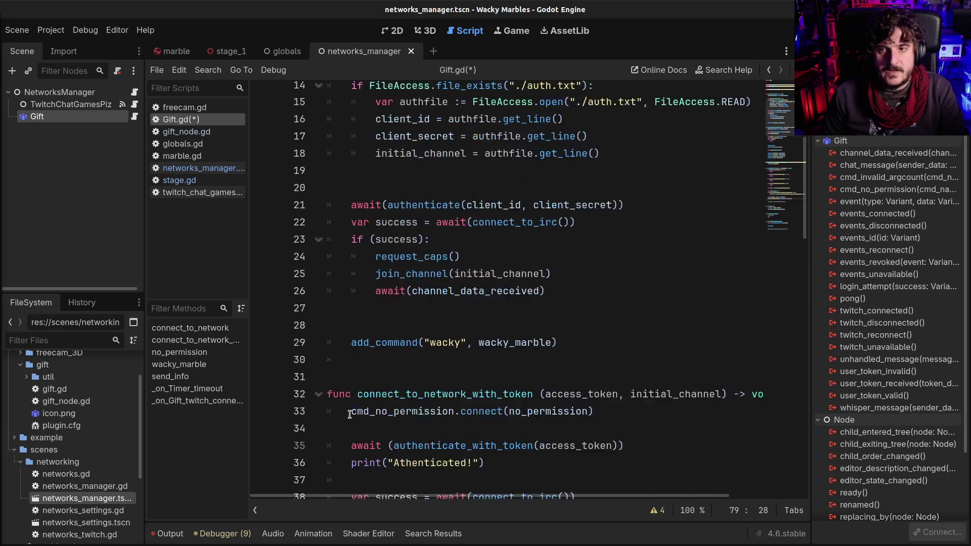
pyautogui.click(381, 196)
pyautogui.click(497, 196)
pyautogui.scroll(-15, 461, 368)
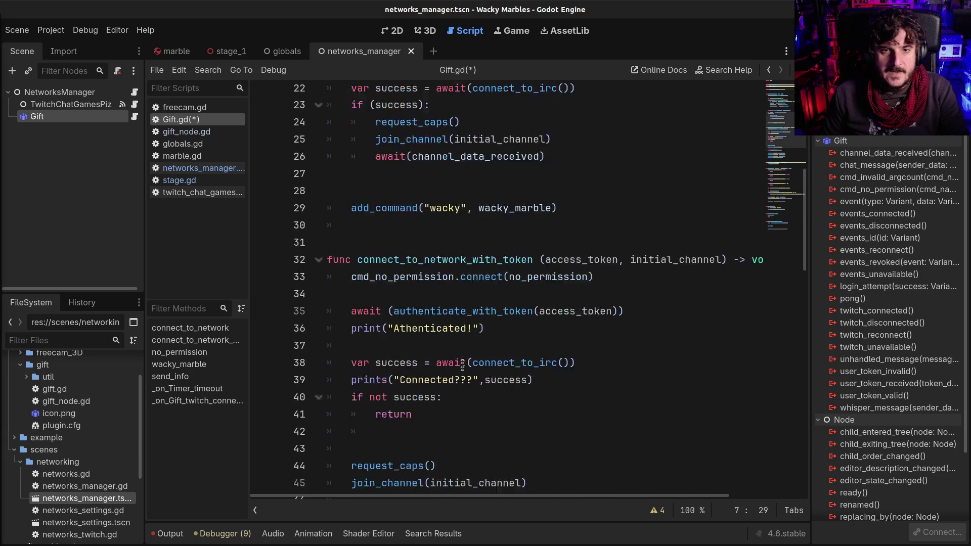
pyautogui.scroll(2, 422, 301)
pyautogui.scroll(-12, 422, 303)
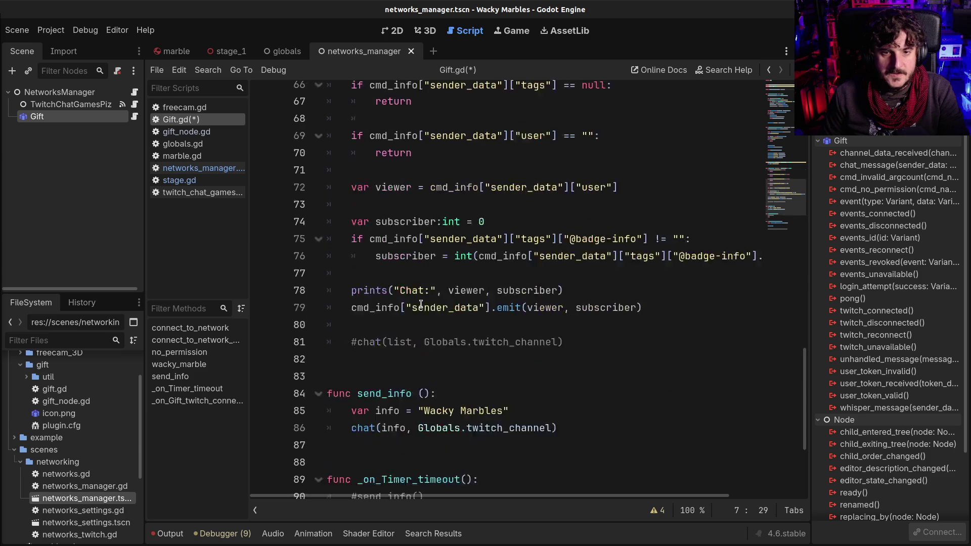
pyautogui.scroll(2, 421, 304)
pyautogui.scroll(1, 420, 304)
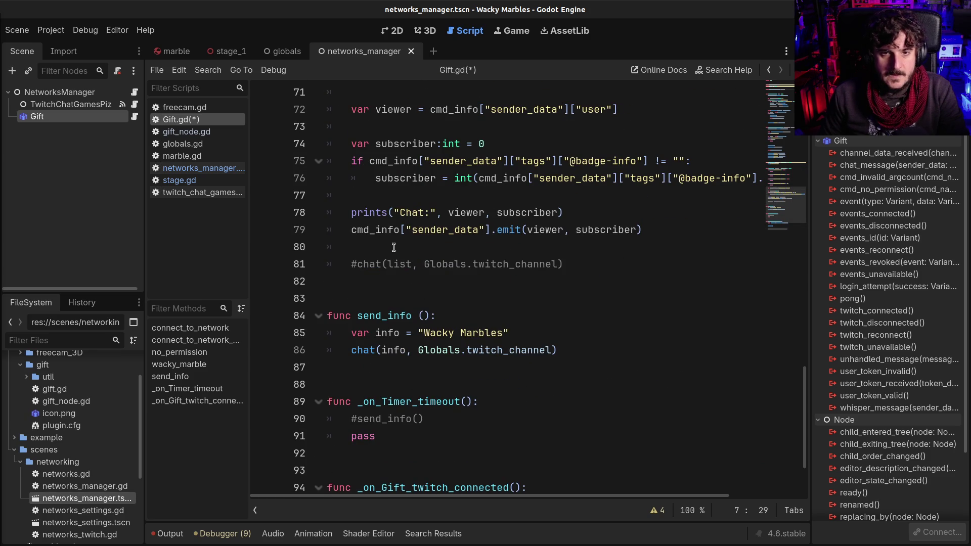
# - Replace line 79's old emit with chat_message_received.emit(cmd_info["sender_data"]) and save
pyautogui.click(353, 230)
pyautogui.write('chat_message_received.emit(')
pyautogui.press('Right')
pyautogui.press('Right')
pyautogui.press('Right')
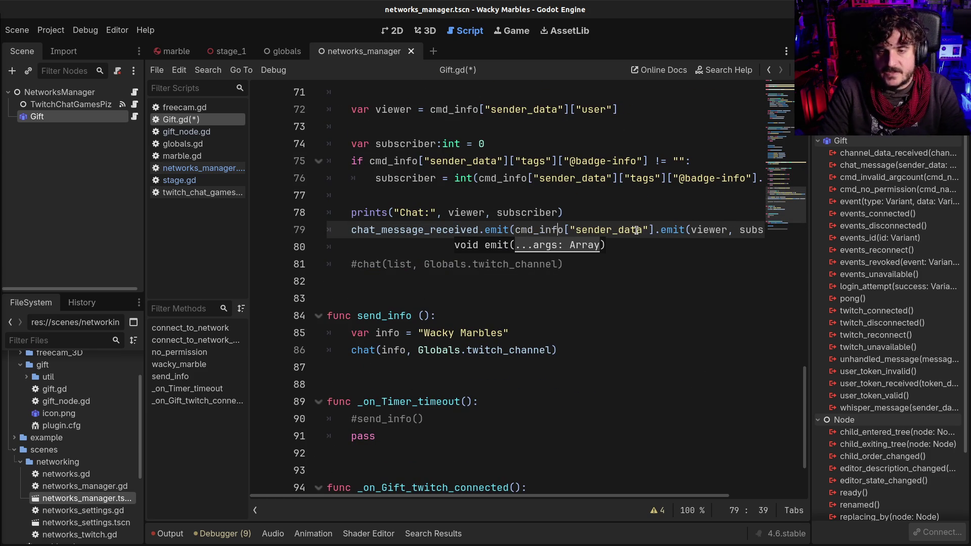
pyautogui.press('Right')
pyautogui.press('Right')
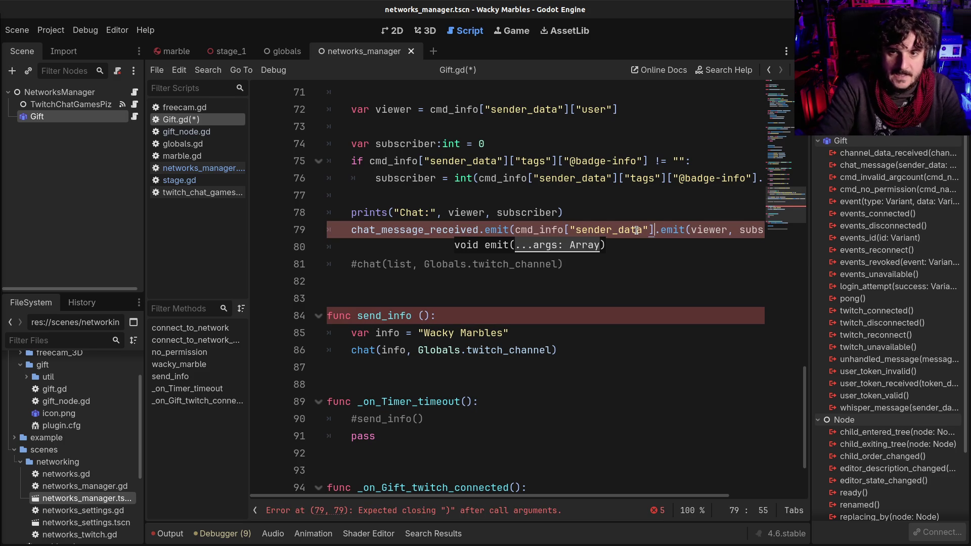
pyautogui.write('=')
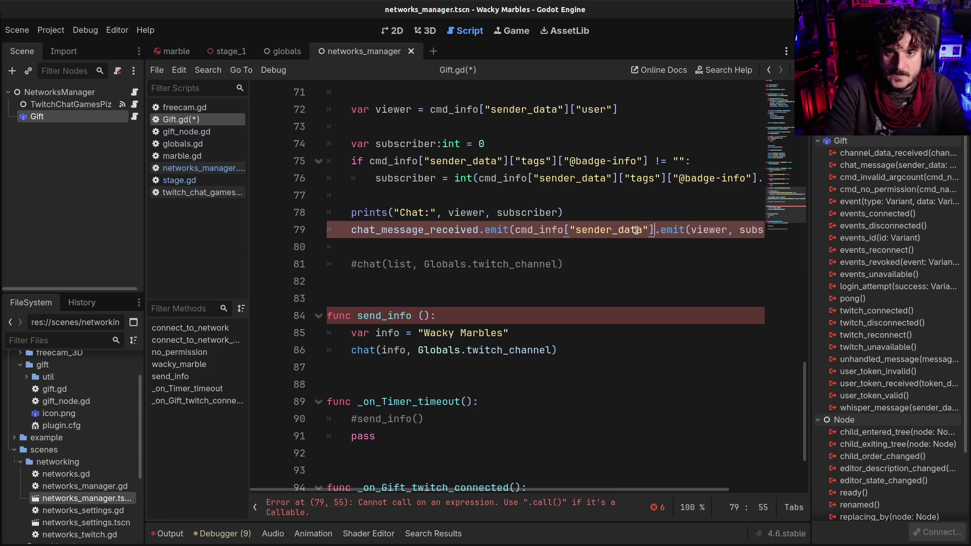
pyautogui.press('BackSpace')
pyautogui.write(')')
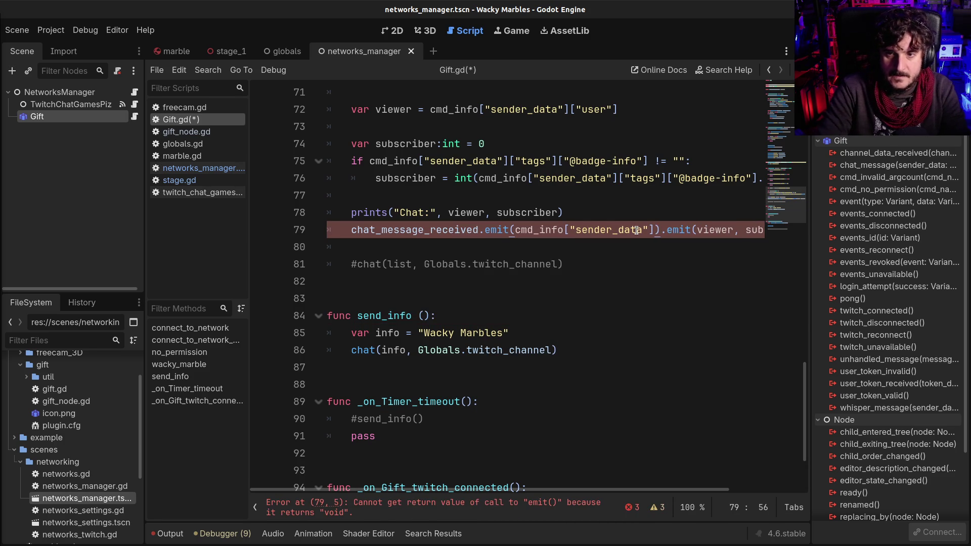
pyautogui.hotkey('shift', 'End')
pyautogui.press('BackSpace')
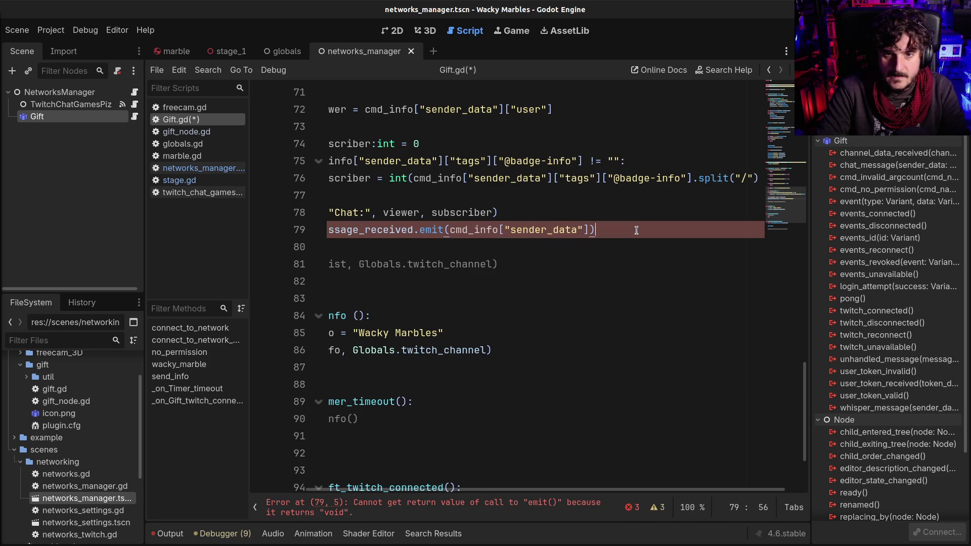
pyautogui.moveTo(515, 496); pyautogui.dragTo(458, 495)
pyautogui.click(542, 318)
pyautogui.click(450, 229)
pyautogui.hotkey('ctrl', 's')
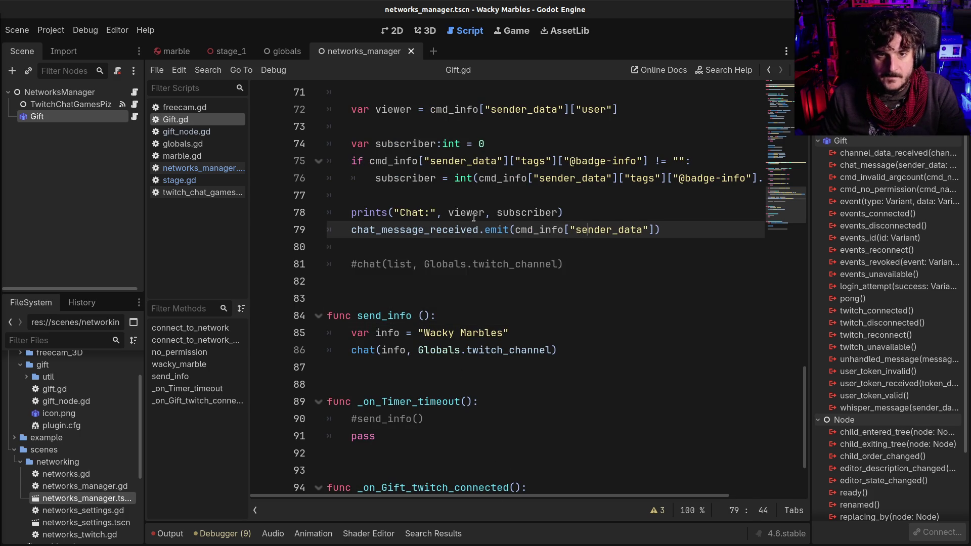
# - Comment out the viewer and subscriber lines 72–76, delete the prints line, and save
pyautogui.scroll(2, 582, 236)
pyautogui.click(403, 209)
pyautogui.click(364, 212)
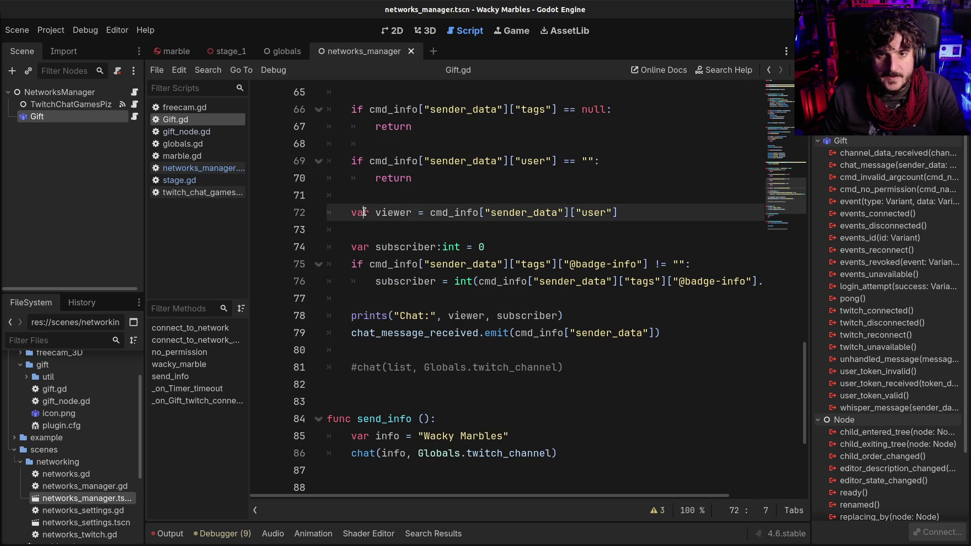
pyautogui.moveTo(484, 280); pyautogui.dragTo(374, 212)
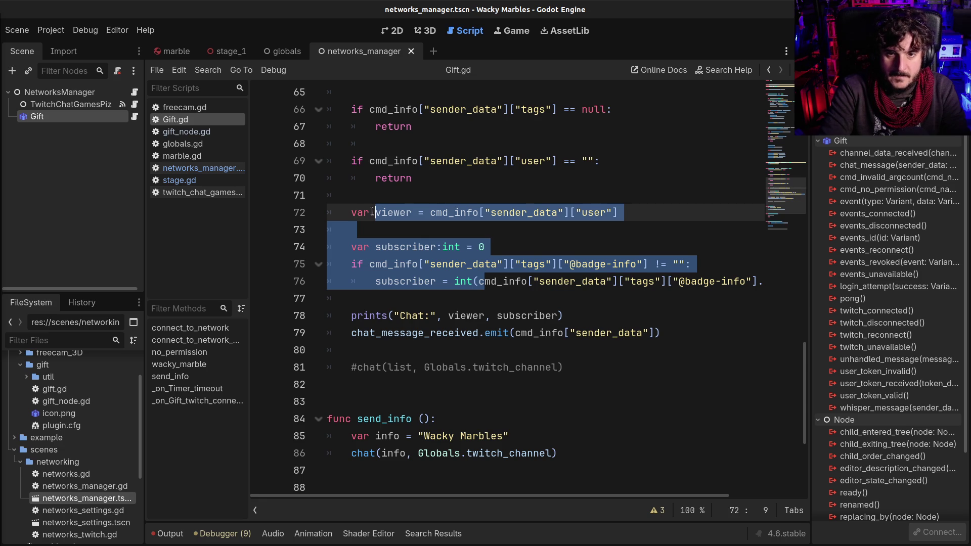
pyautogui.hotkey('ctrl', 'k')
pyautogui.click(349, 318)
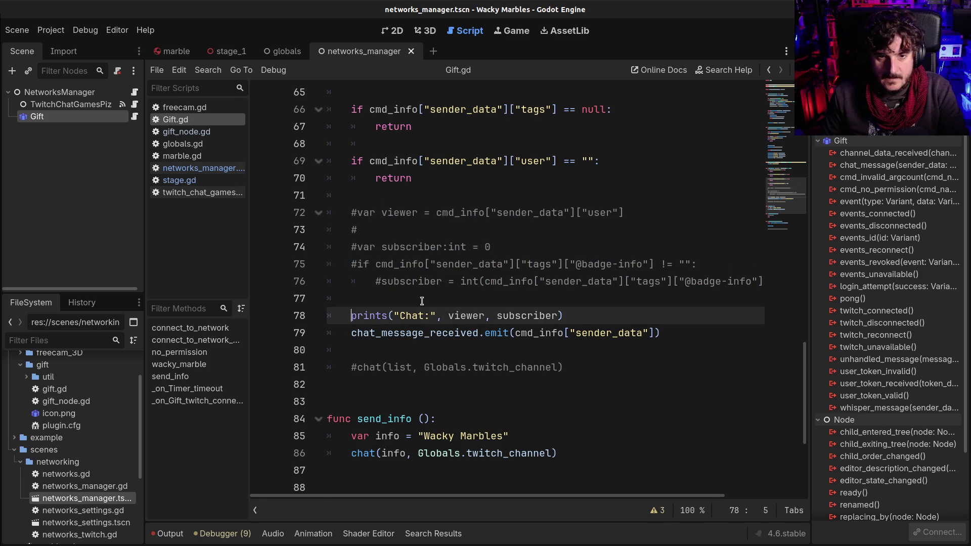
pyautogui.hotkey('shift', 'End')
pyautogui.press('BackSpace')
pyautogui.press('BackSpace')
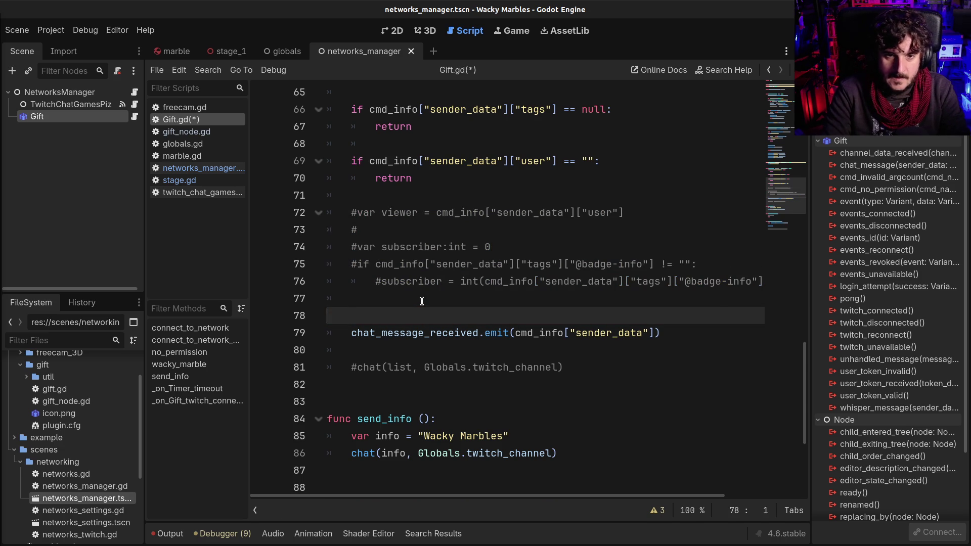
pyautogui.press('Delete')
pyautogui.hotkey('ctrl', 's')
# - Compare the emit call with the chat_message_received declaration, then open networks_manager.gd
pyautogui.doubleClick(439, 316)
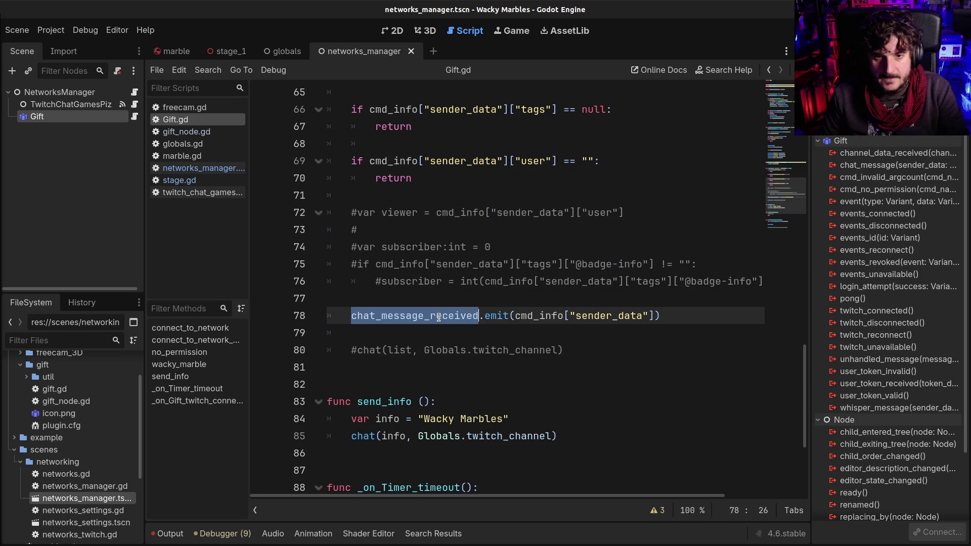
pyautogui.scroll(20, 466, 211)
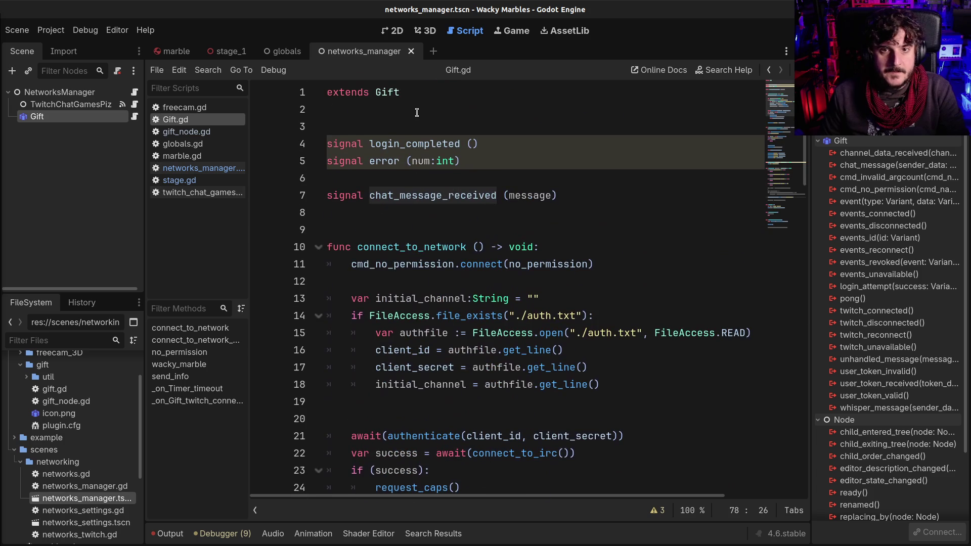
pyautogui.doubleClick(408, 192)
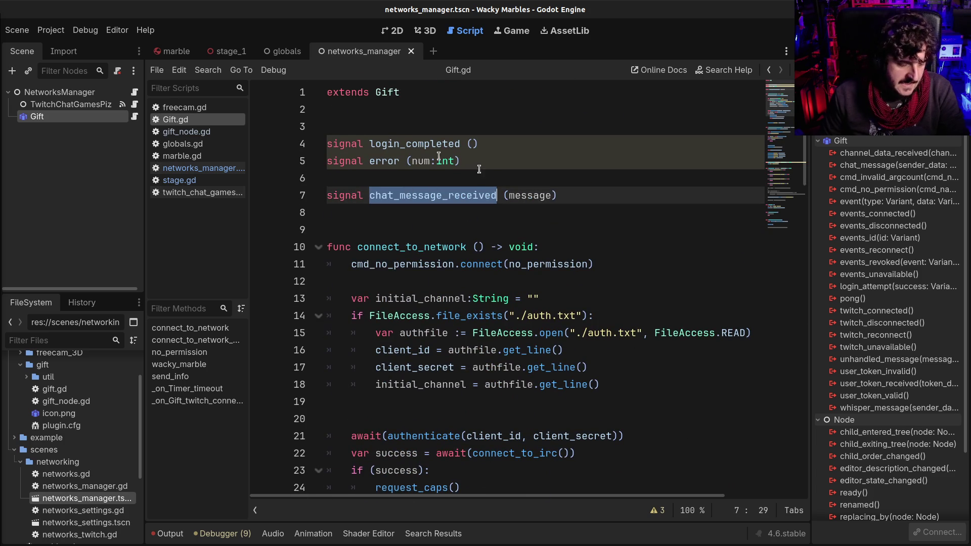
pyautogui.click(89, 94)
pyautogui.click(135, 92)
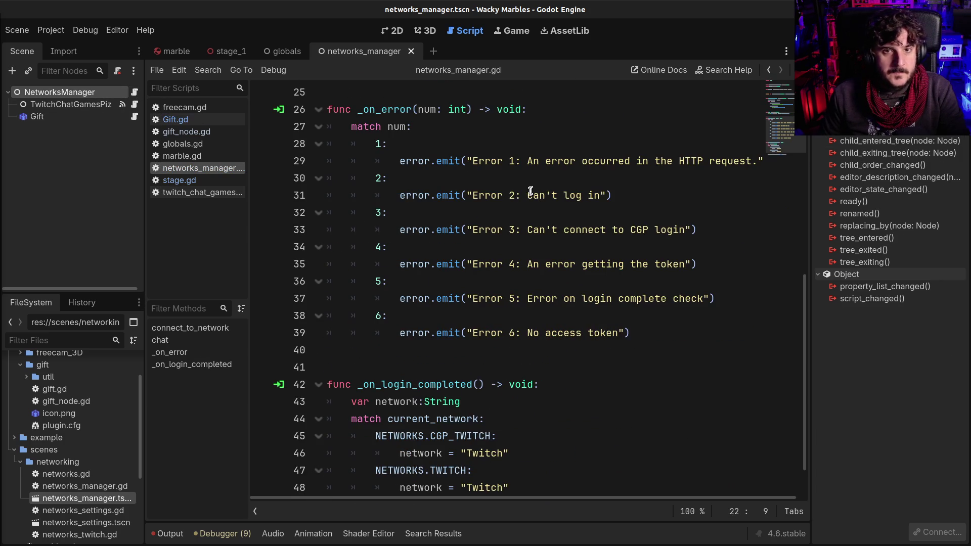
# - Connect Gift's chat_message_received to NetworksManager, naming the new handler _on_chat_message_received
pyautogui.click(37, 117)
pyautogui.click(41, 92)
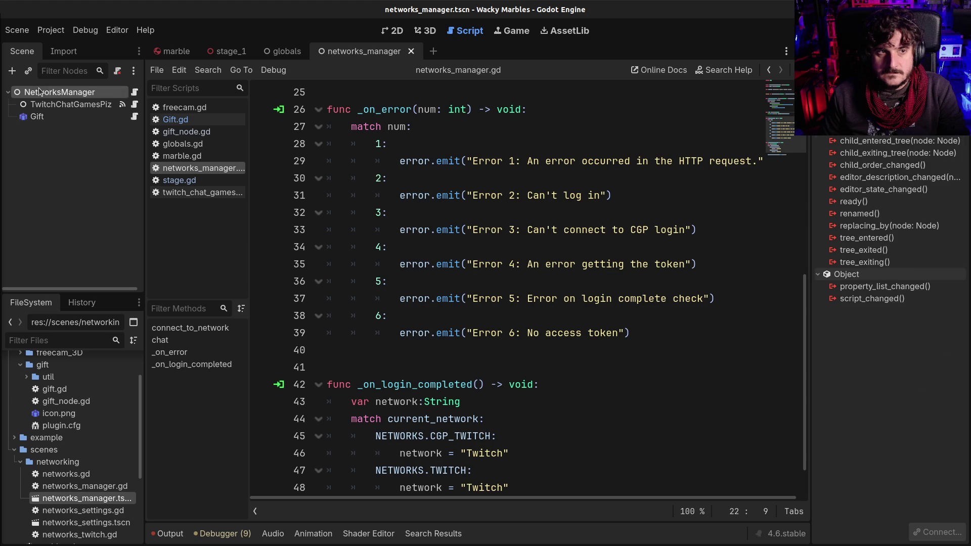
pyautogui.click(60, 118)
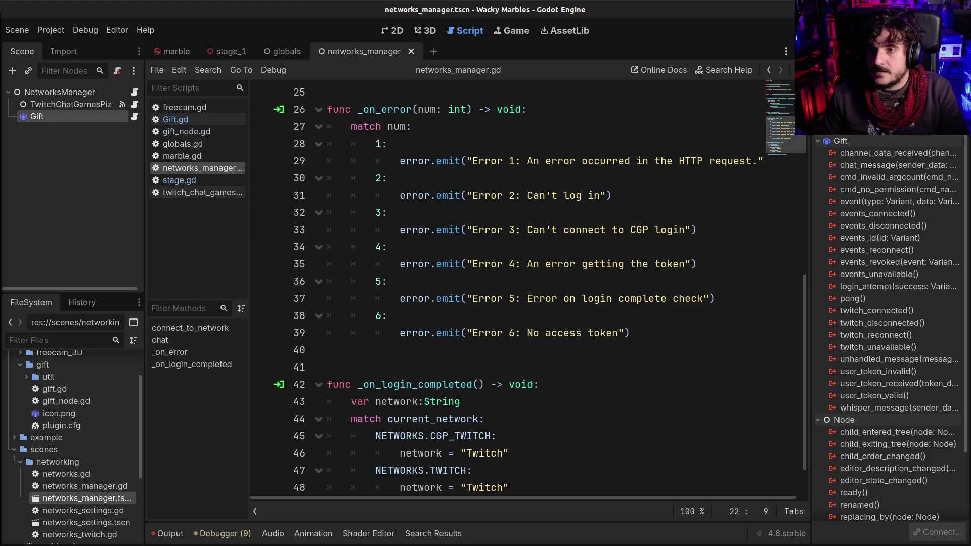
pyautogui.click(937, 532)
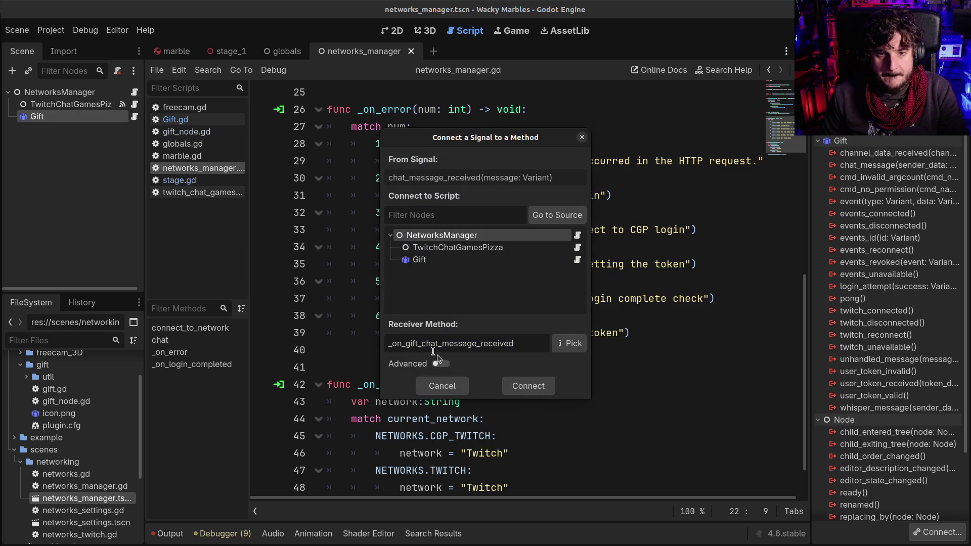
pyautogui.moveTo(412, 344); pyautogui.dragTo(422, 344)
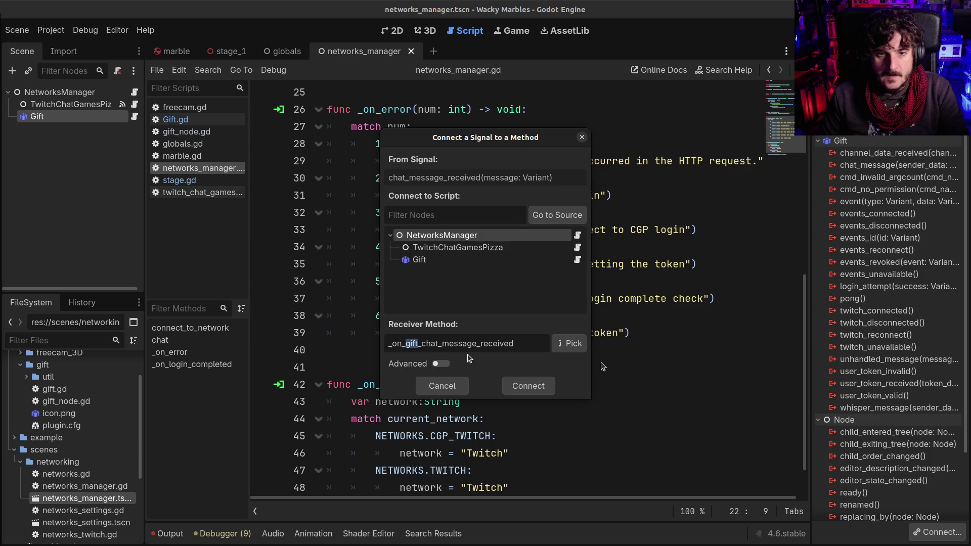
pyautogui.press('BackSpace')
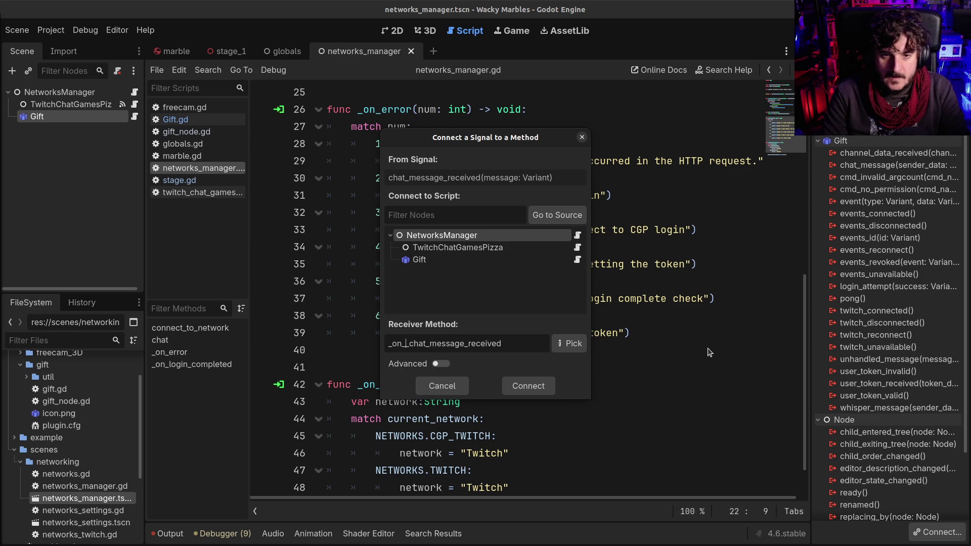
pyautogui.press('BackSpace')
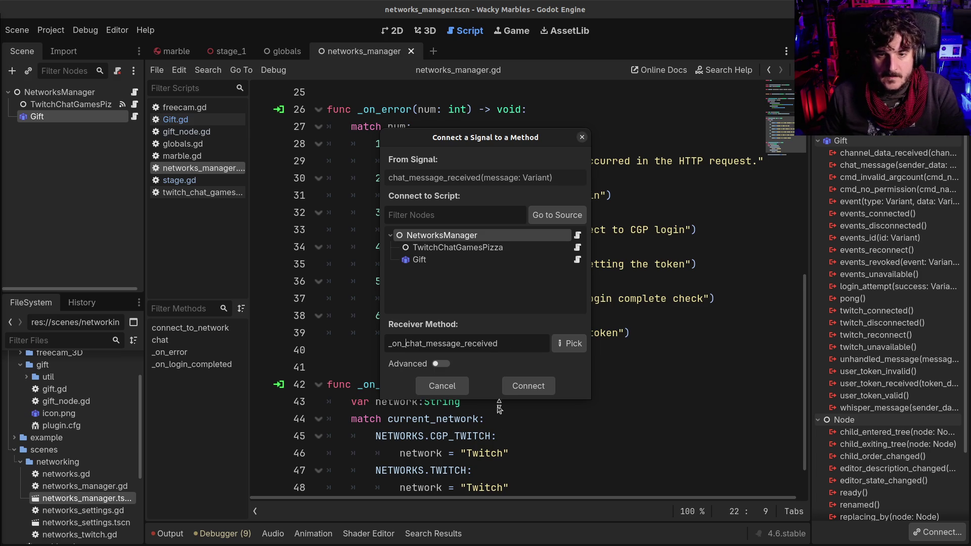
pyautogui.click(526, 390)
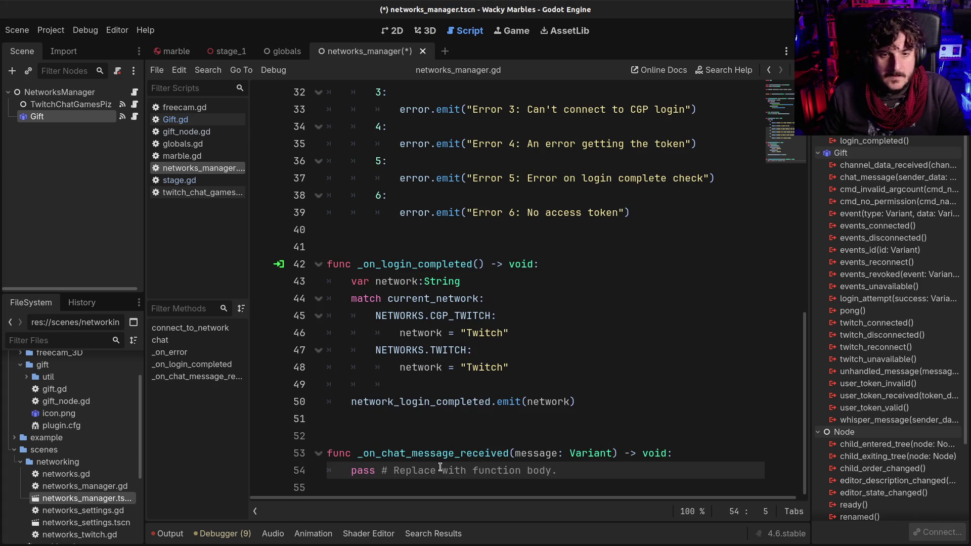
pyautogui.hotkey('shift', 'End')
pyautogui.doubleClick(477, 451)
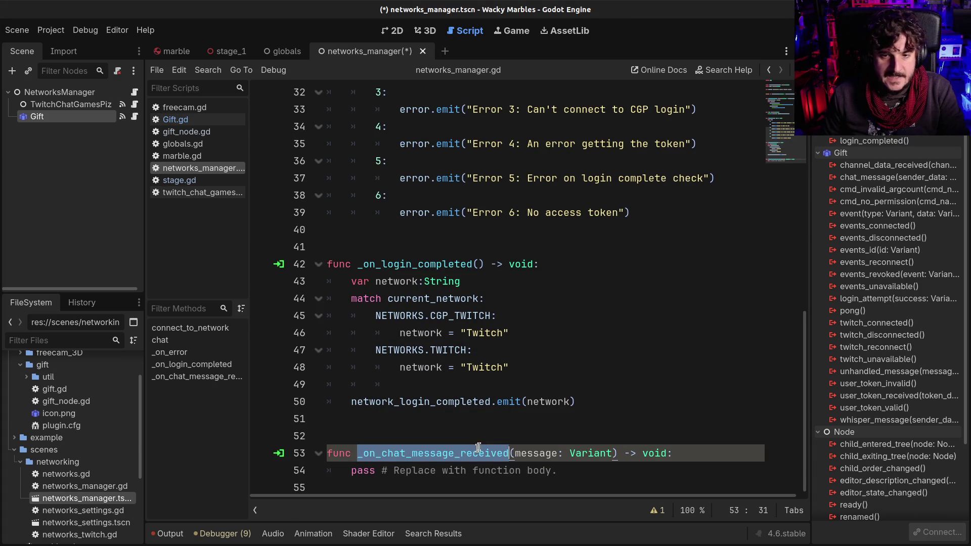
pyautogui.scroll(10, 488, 301)
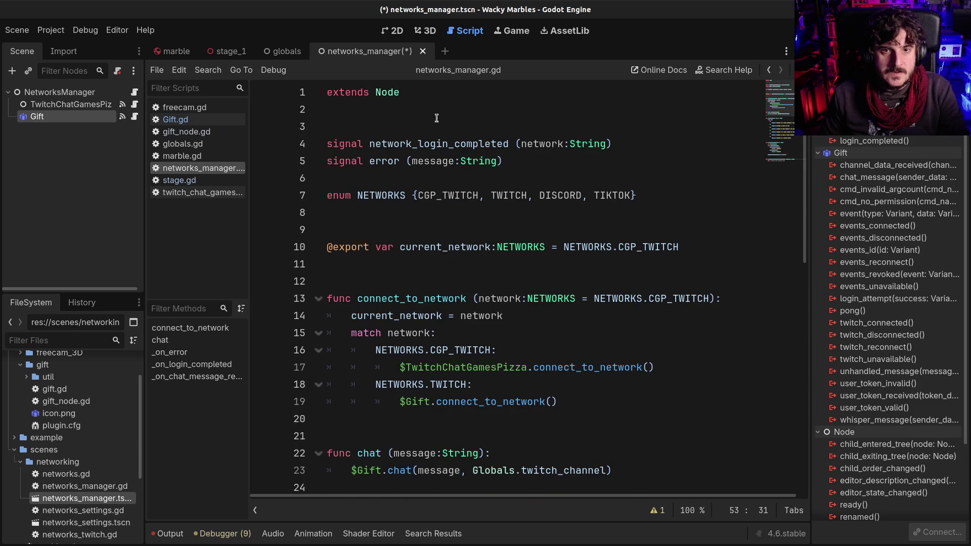
# - Declare a new signal named chat_message_received below extends Node in networks_manager.gd
pyautogui.click(436, 118)
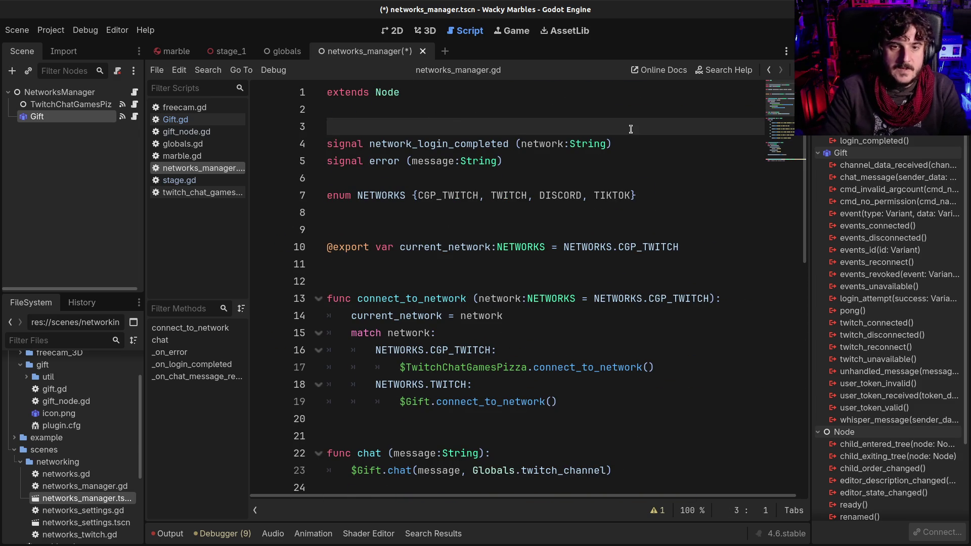
pyautogui.press('Down')
pyautogui.press('Down')
pyautogui.press('End')
pyautogui.press('Return')
pyautogui.press('Return')
pyautogui.write('singal')
pyautogui.press('BackSpace')
pyautogui.press('BackSpace')
pyautogui.press('BackSpace')
pyautogui.write('gnal')
pyautogui.scroll(-1, 295, 306)
pyautogui.scroll(-11, 354, 395)
pyautogui.moveTo(377, 453); pyautogui.dragTo(506, 453)
pyautogui.hotkey('ctrl', 'c')
pyautogui.scroll(11, 483, 436)
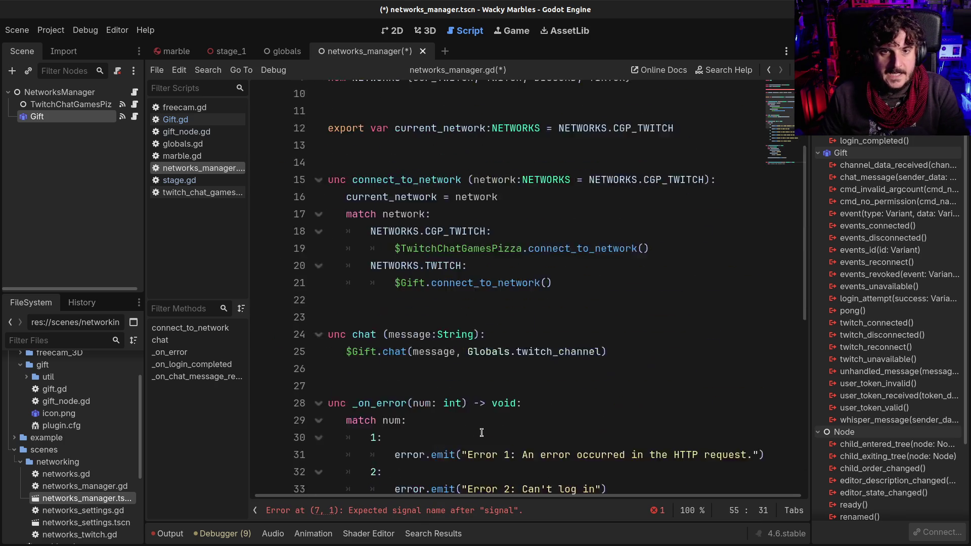
pyautogui.click(414, 199)
pyautogui.hotkey('ctrl', 'v')
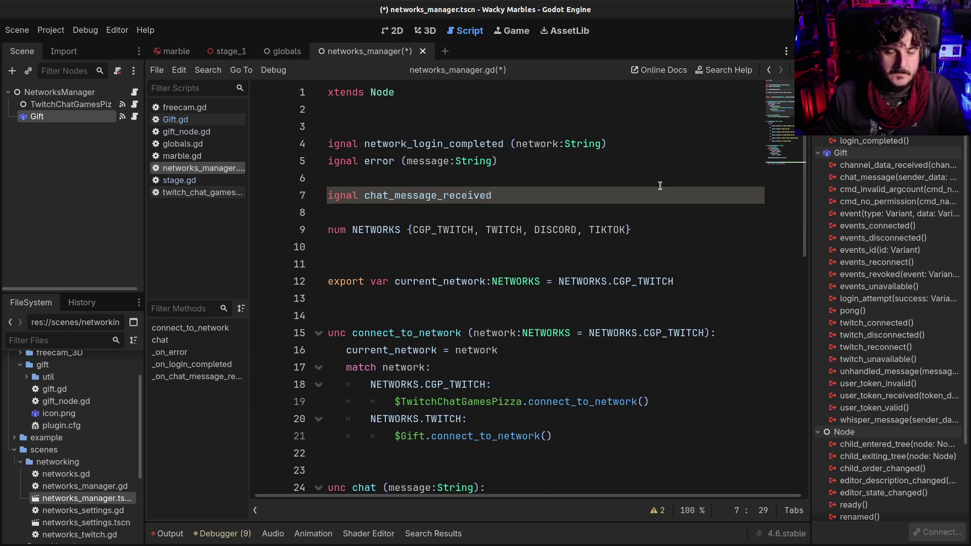
# - Give the new signal a (message) parameter and save networks_manager.gd
pyautogui.scroll(-11, 660, 186)
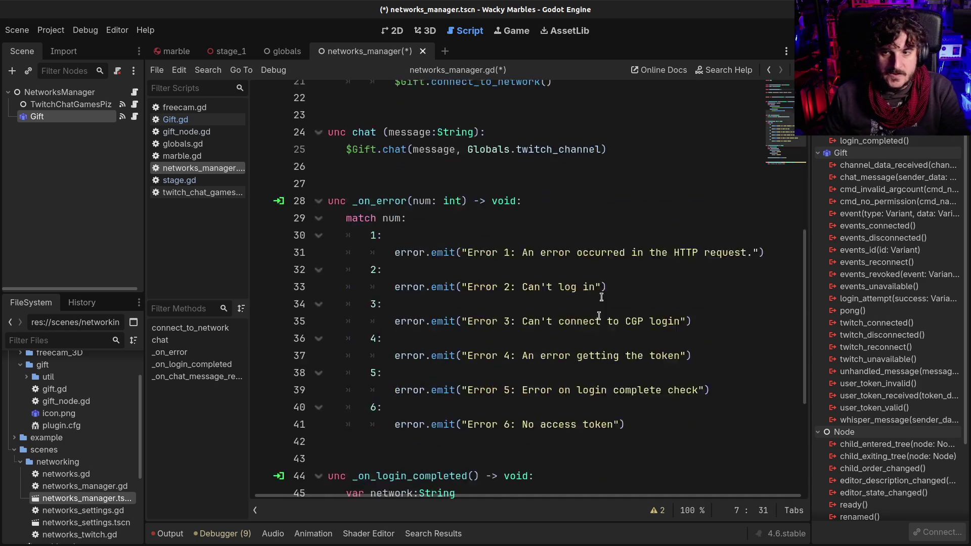
pyautogui.doubleClick(542, 455)
pyautogui.scroll(11, 543, 454)
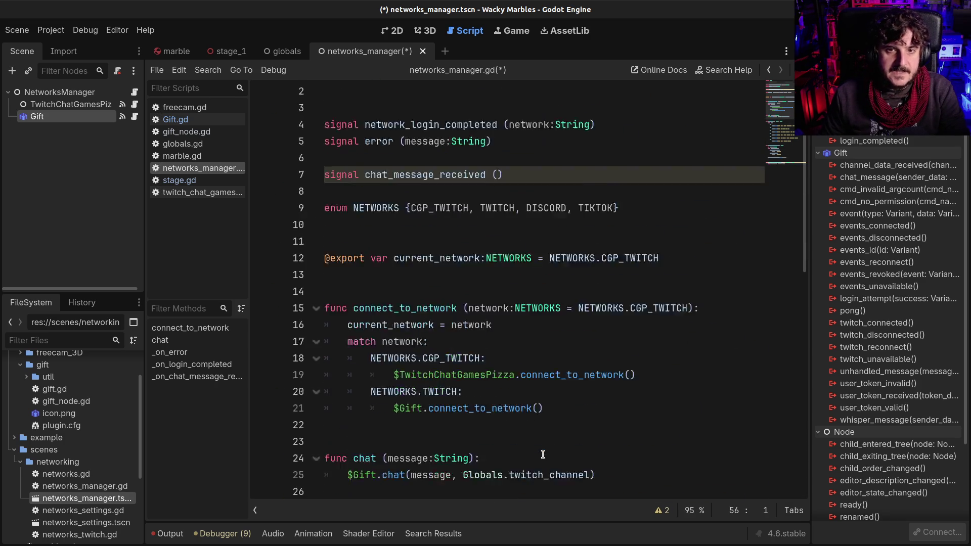
pyautogui.click(499, 192)
pyautogui.write('(message')
pyautogui.hotkey('ctrl', 's')
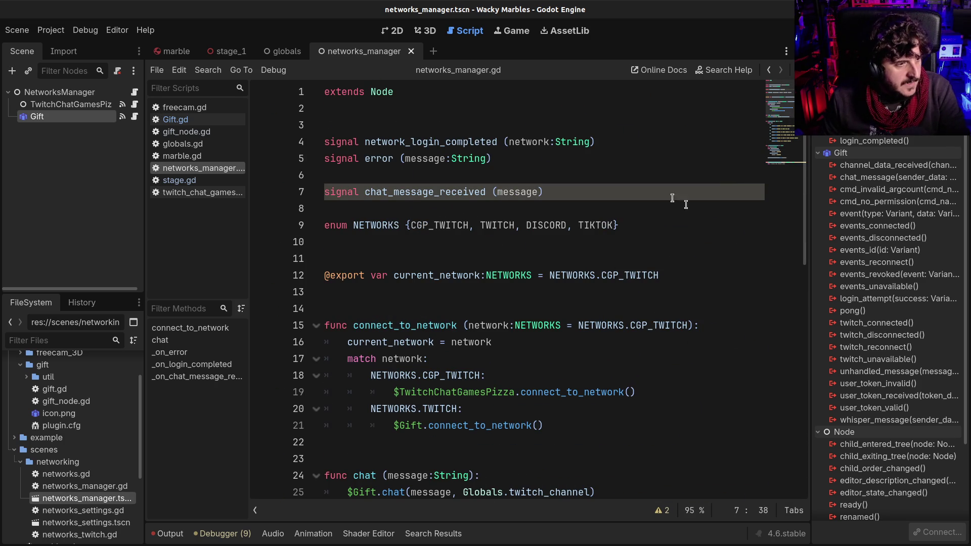
pyautogui.click(469, 275)
pyautogui.moveTo(473, 336)
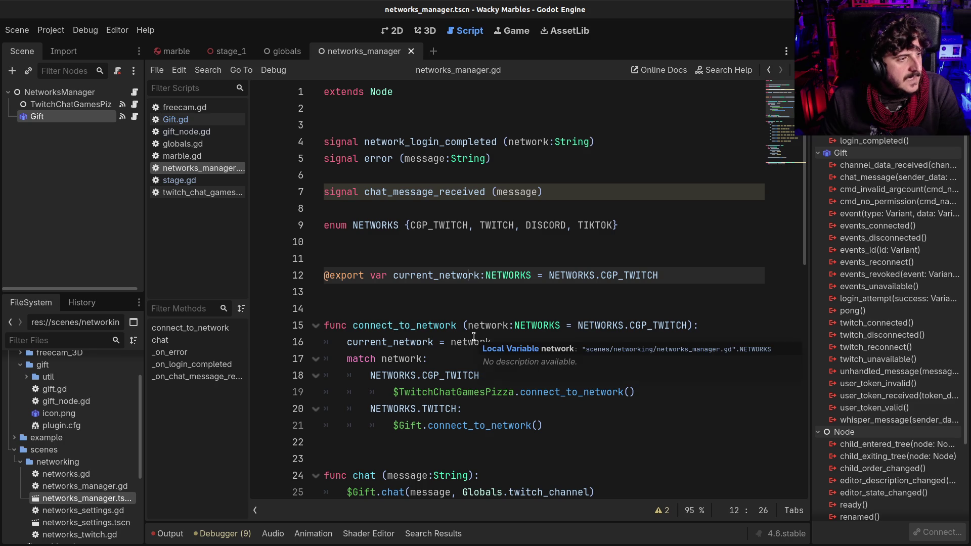
pyautogui.write(':')
pyautogui.moveTo(445, 195); pyautogui.dragTo(481, 189)
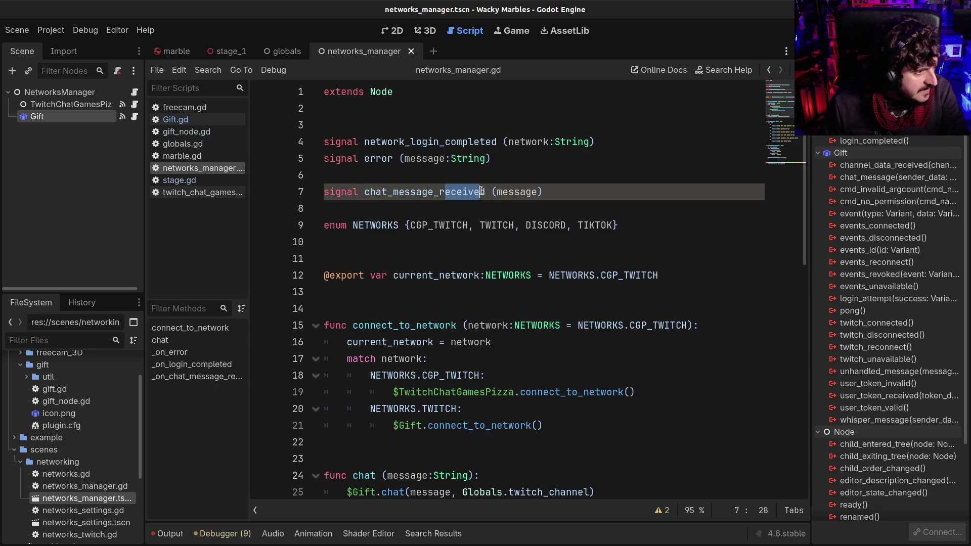
pyautogui.click(484, 191)
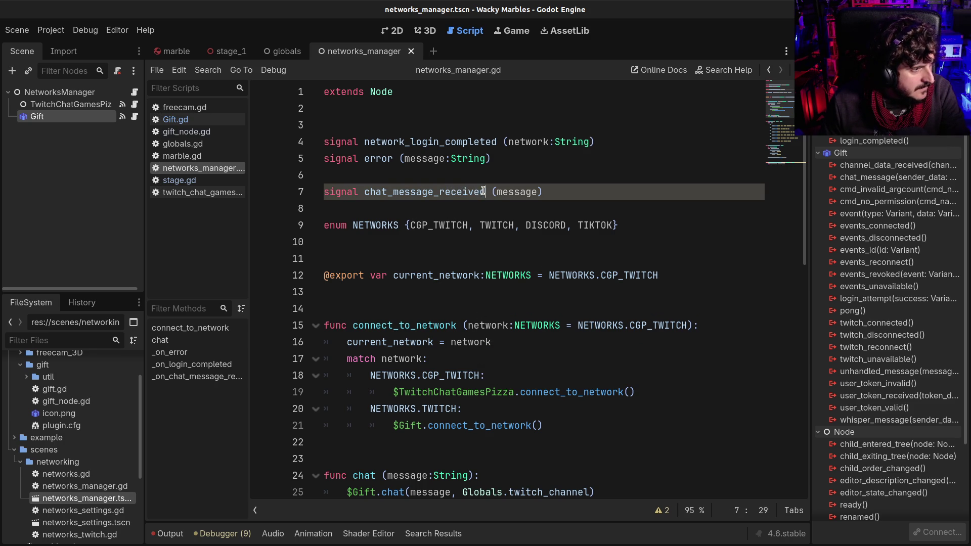
# - Type the handler's message parameter and the signal's message parameter as Dictionary
pyautogui.scroll(-10, 462, 242)
pyautogui.click(429, 476)
pyautogui.click(364, 442)
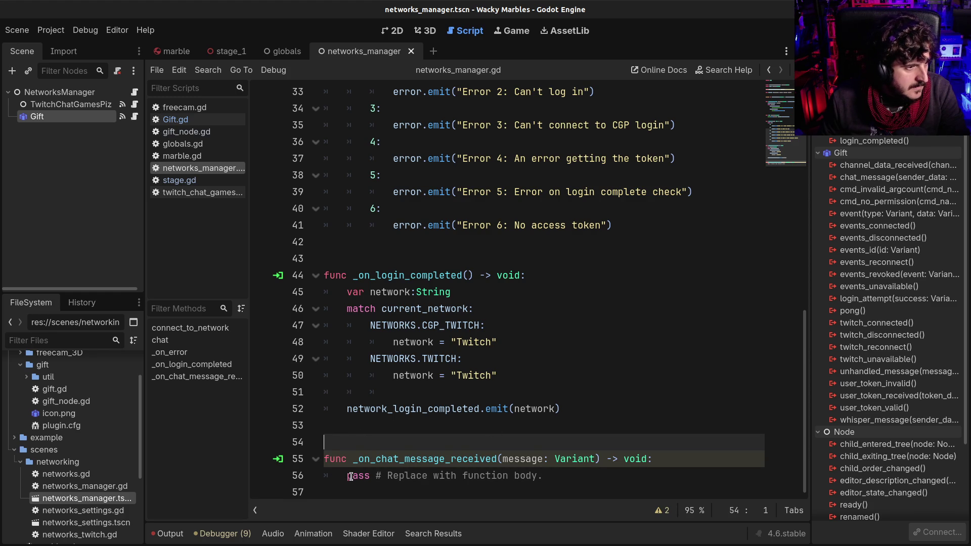
pyautogui.doubleClick(593, 458)
pyautogui.write('Dicti')
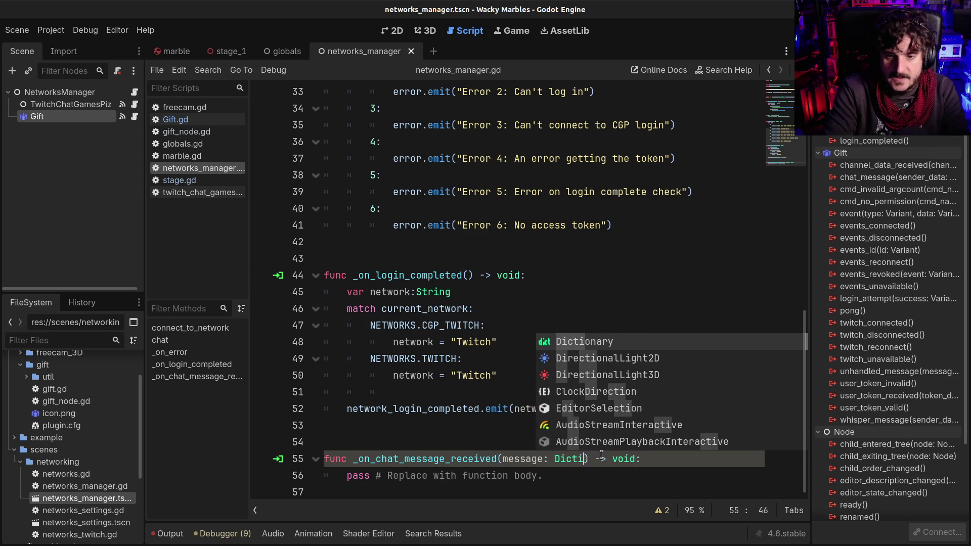
pyautogui.press('Return')
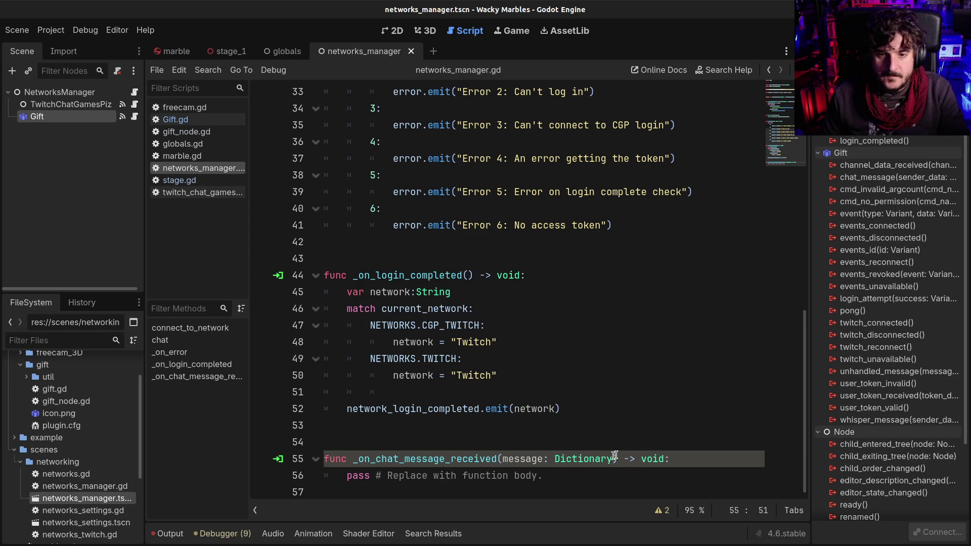
pyautogui.scroll(10, 607, 455)
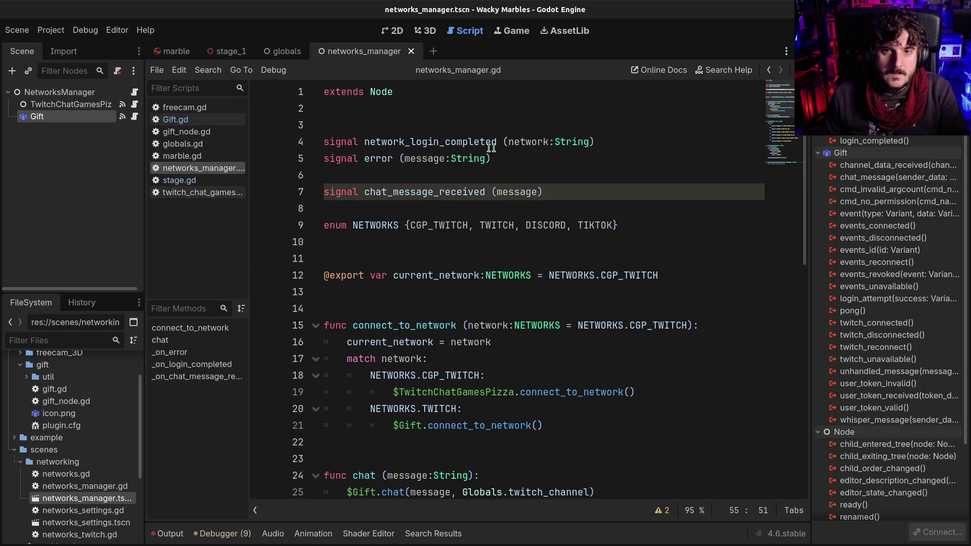
pyautogui.click(538, 191)
pyautogui.write(':Dictionary')
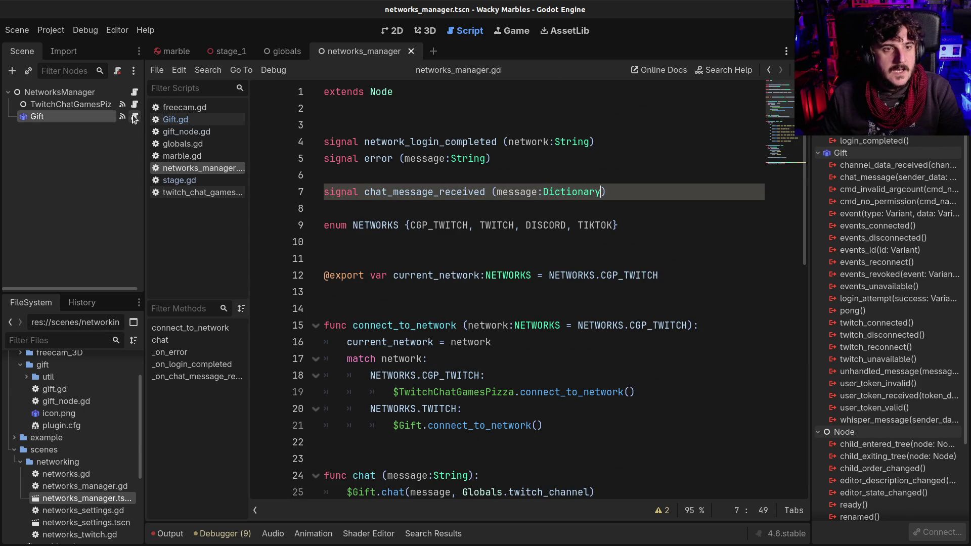
# - In Gift.gd, type the chat_message_received signal's message parameter as Dictionary
pyautogui.click(134, 117)
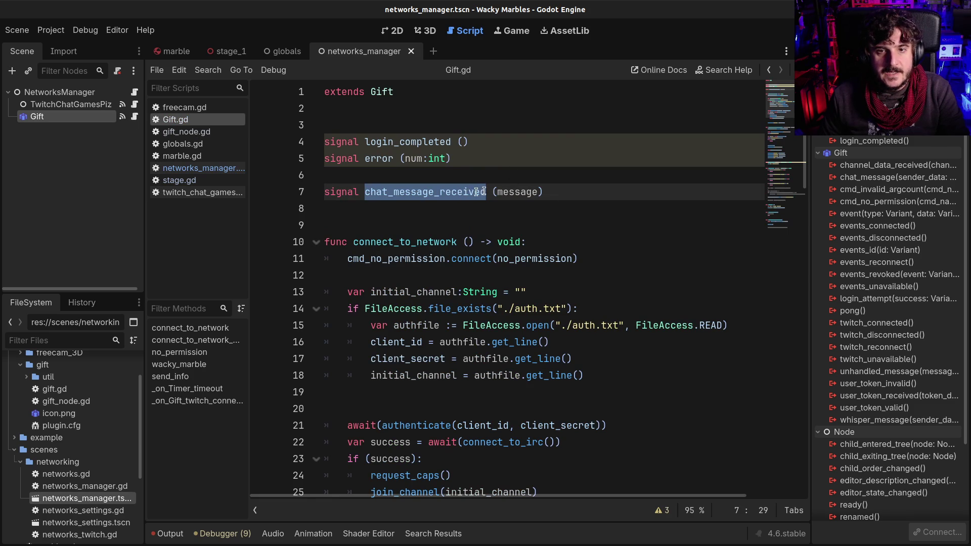
pyautogui.click(539, 193)
pyautogui.write(':Dictionary')
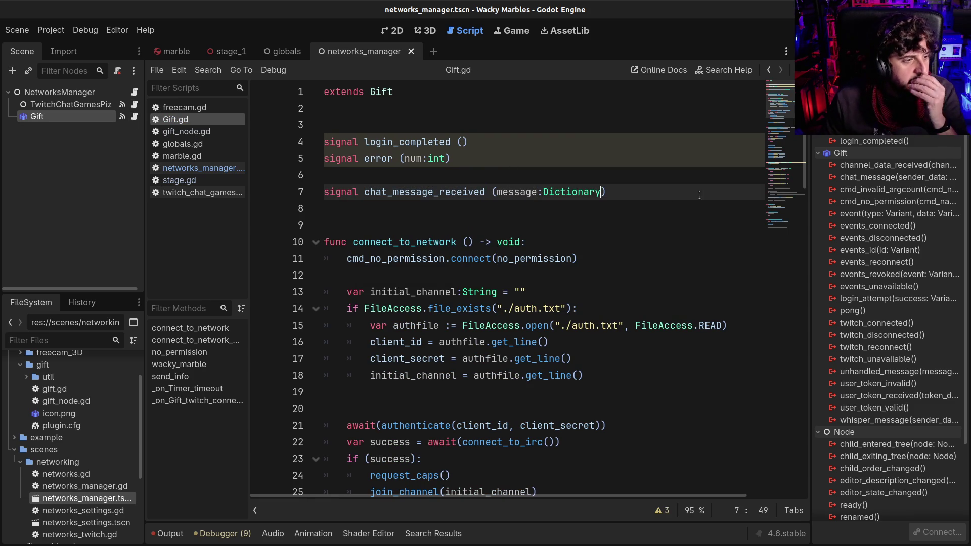
pyautogui.click(654, 207)
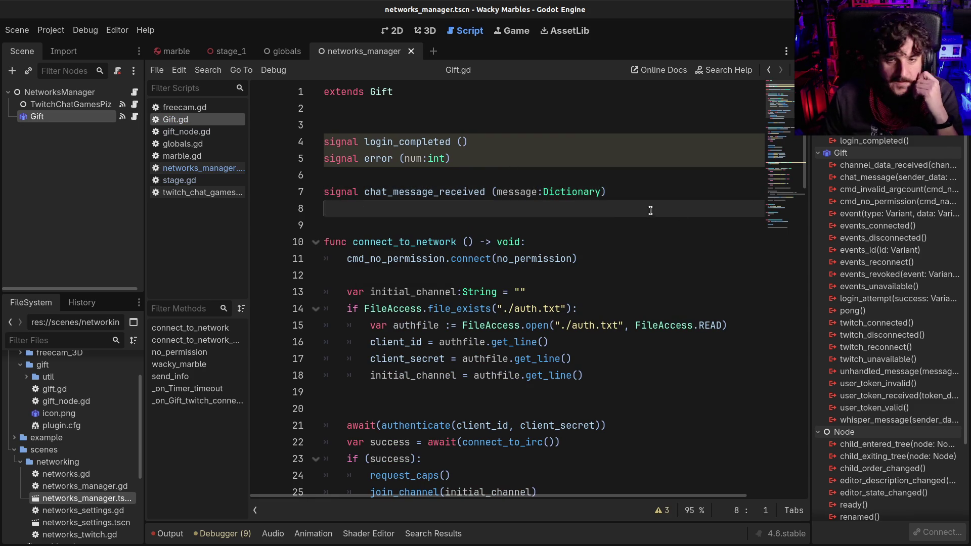
pyautogui.scroll(-20, 608, 307)
pyautogui.scroll(-1, 607, 307)
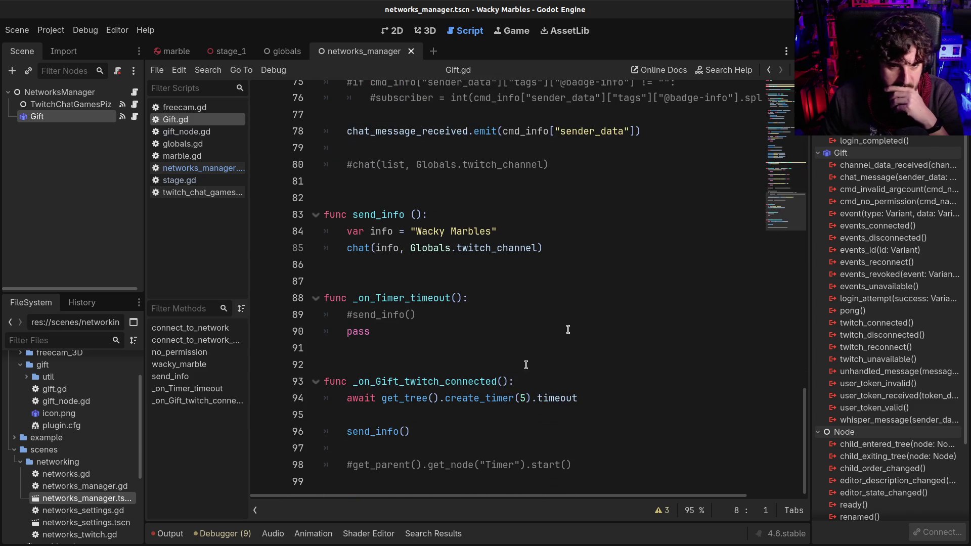
# - Cut the whole send_info function out of Gift.gd
pyautogui.moveTo(414, 337); pyautogui.dragTo(326, 299)
pyautogui.hotkey('alt', 'f')
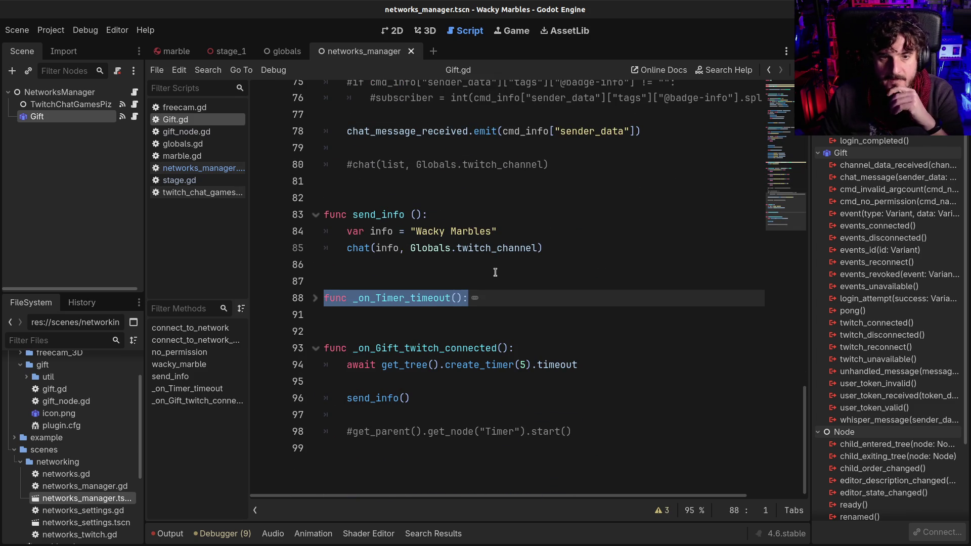
pyautogui.click(315, 298)
pyautogui.click(378, 231)
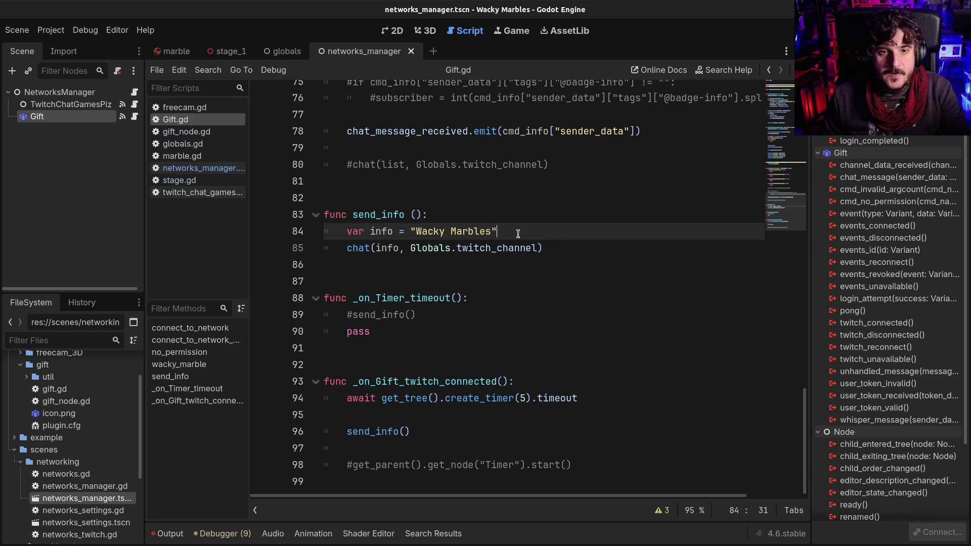
pyautogui.moveTo(558, 245); pyautogui.dragTo(325, 214)
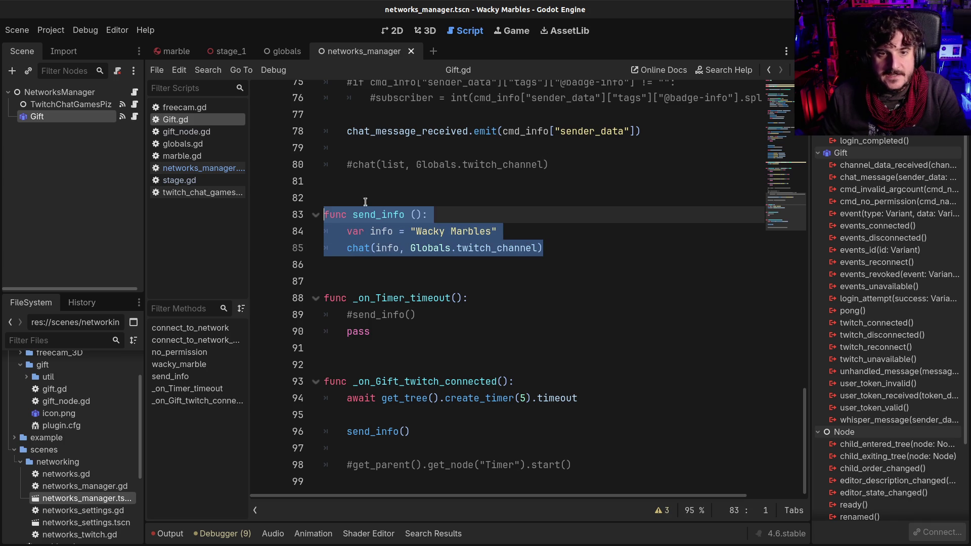
pyautogui.hotkey('ctrl', 'x')
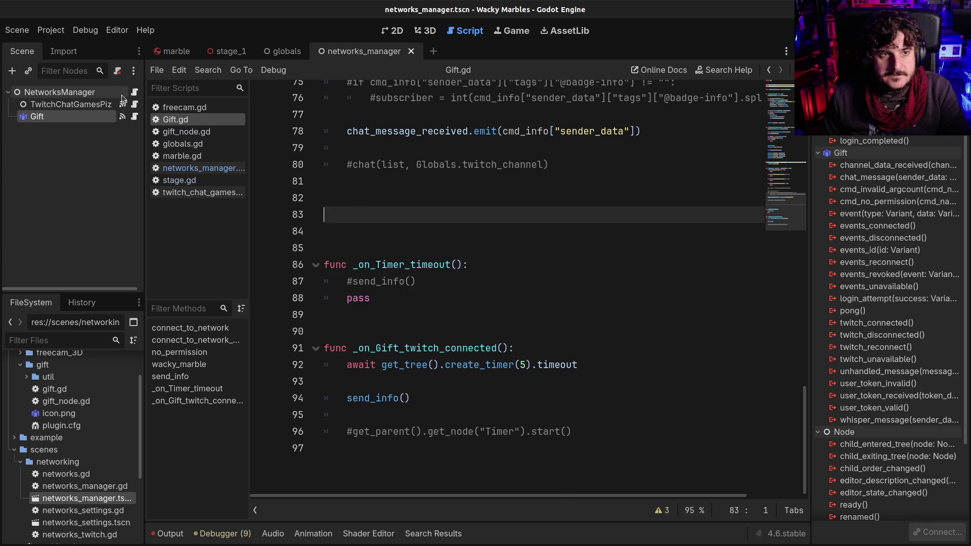
# - Delete the placeholder chat message handler lines in networks_manager.gd
pyautogui.click(134, 91)
pyautogui.scroll(-10, 497, 241)
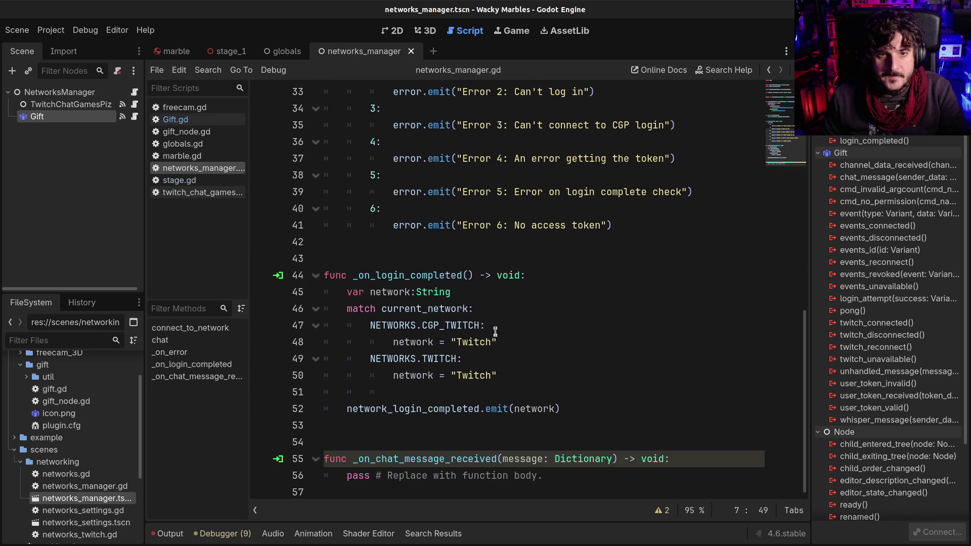
pyautogui.click(422, 440)
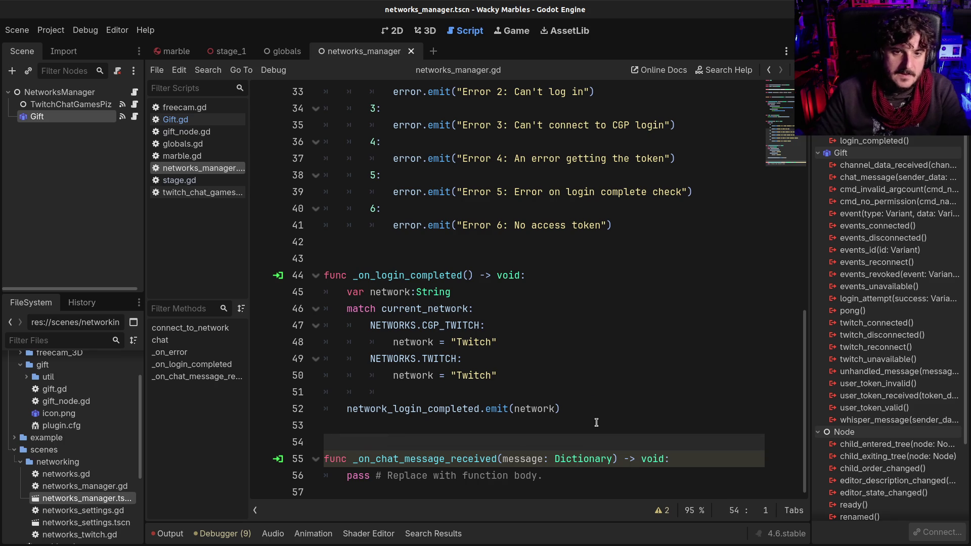
pyautogui.press('Down')
pyautogui.hotkey('shift', 'Down')
pyautogui.hotkey('shift', 'Down')
pyautogui.press('Delete')
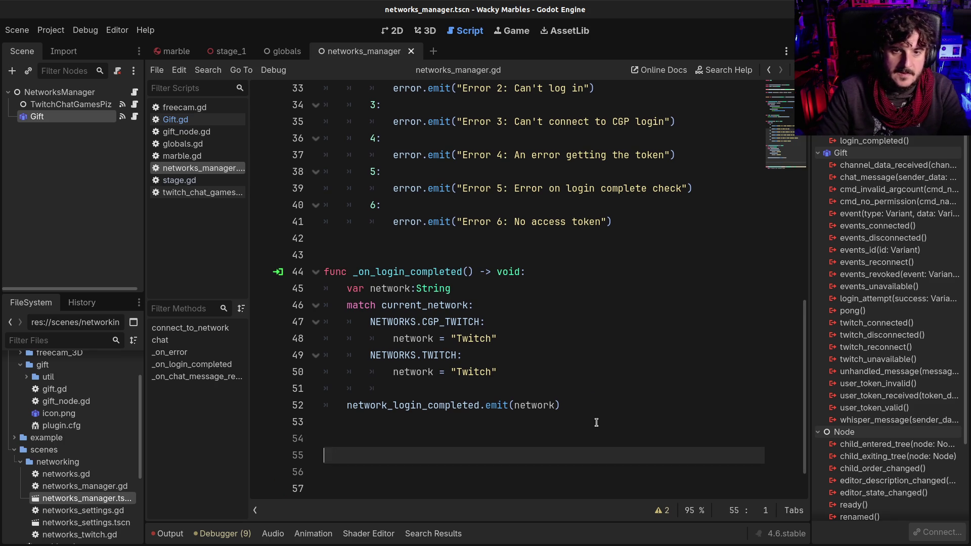
# - Paste the send_info function below the chat function in networks_manager.gd
pyautogui.scroll(8, 597, 422)
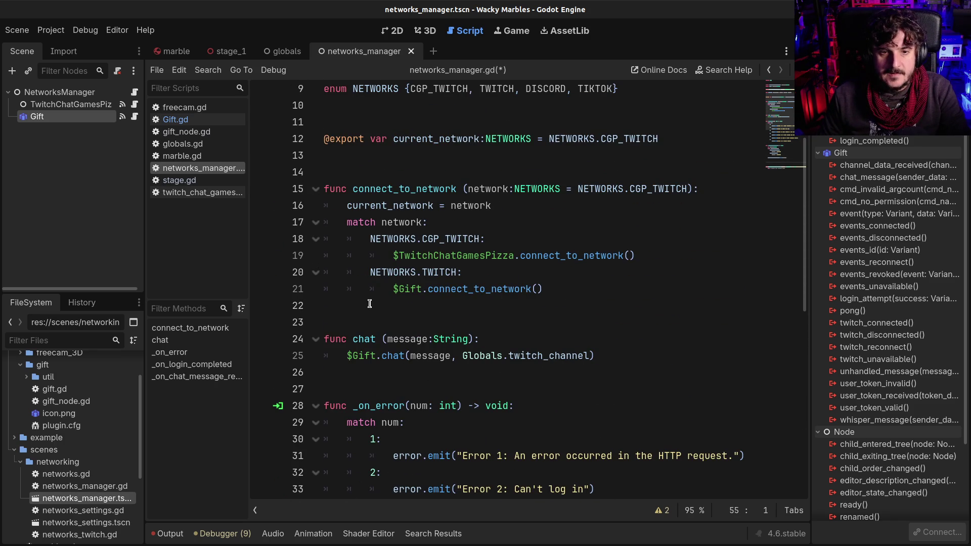
pyautogui.click(370, 303)
pyautogui.click(422, 377)
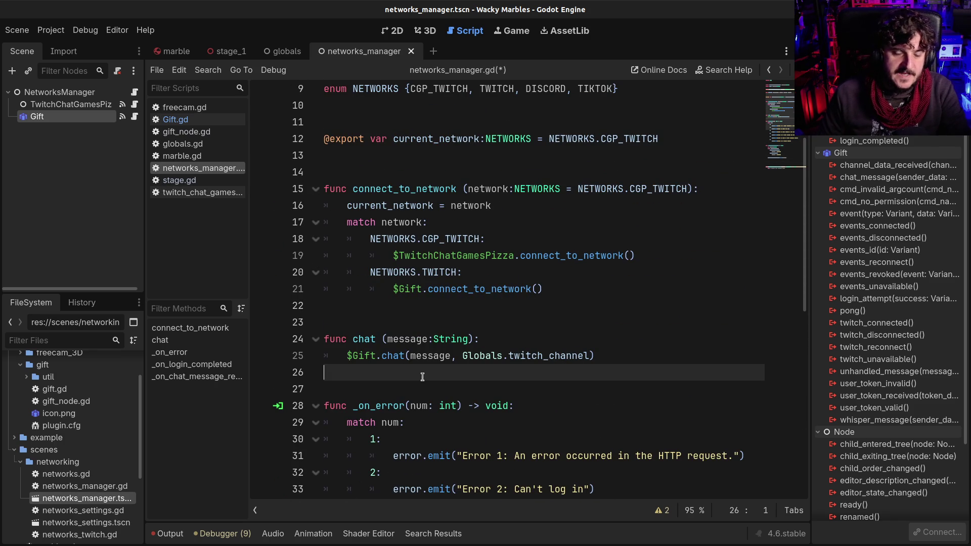
pyautogui.press('Return')
pyautogui.press('Return')
pyautogui.hotkey('ctrl', 'v')
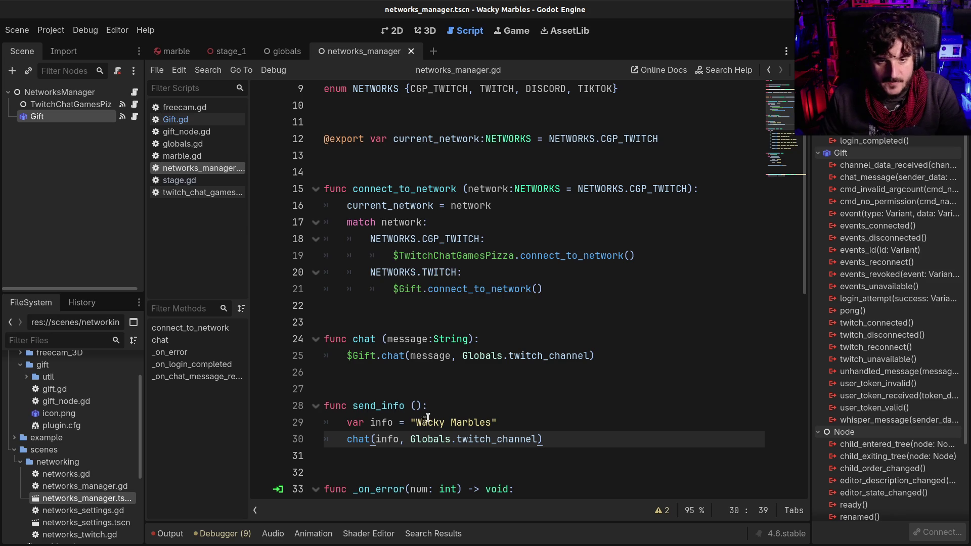
# - Type send_info's "Wacky Marbles" info variable as String and pass it to chat(info)
pyautogui.doubleClick(353, 412)
pyautogui.moveTo(411, 425); pyautogui.dragTo(475, 426)
pyautogui.click(475, 426)
pyautogui.scroll(-3, 474, 440)
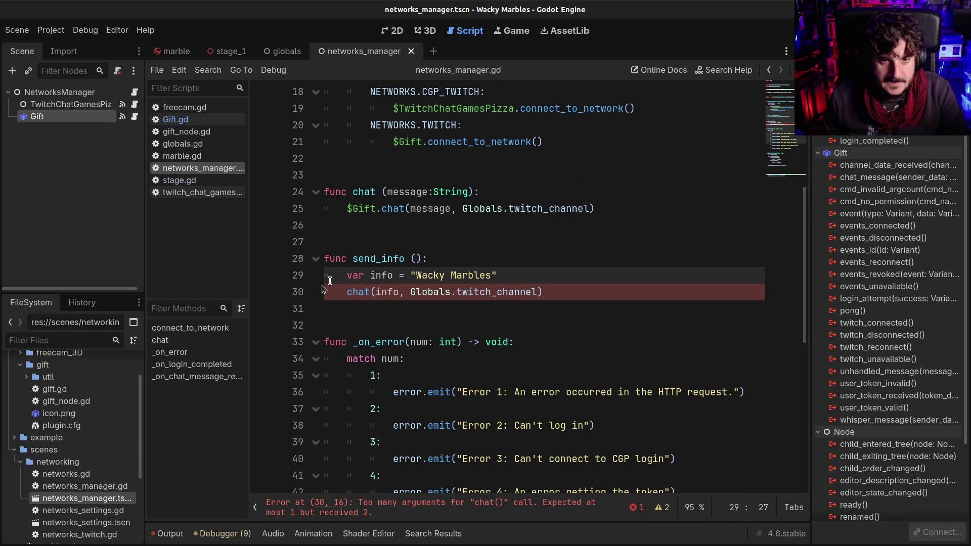
pyautogui.click(392, 275)
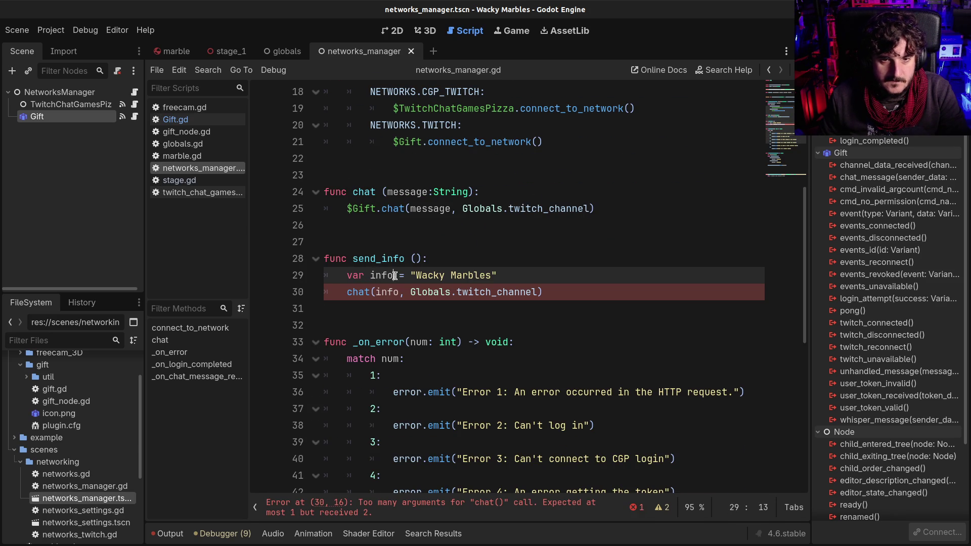
pyautogui.write('_String')
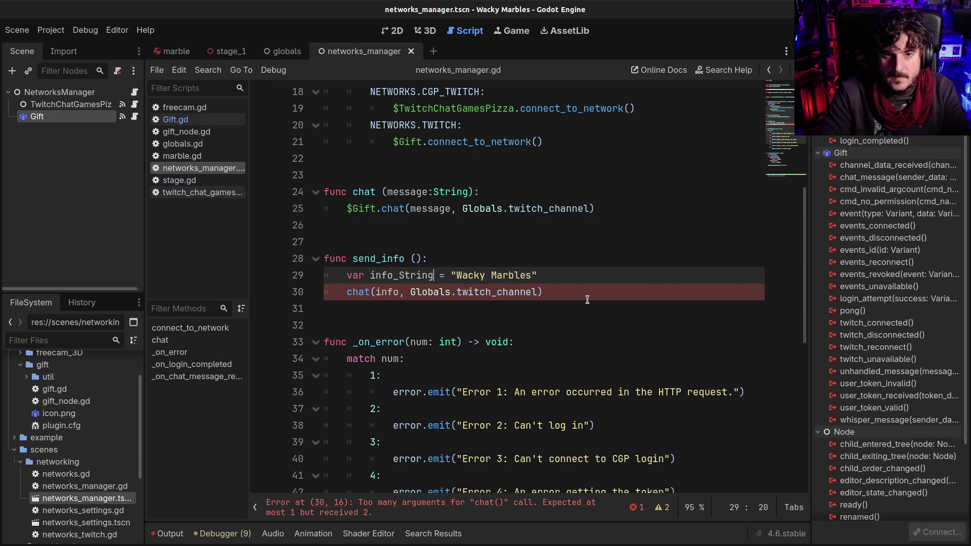
pyautogui.click(351, 296)
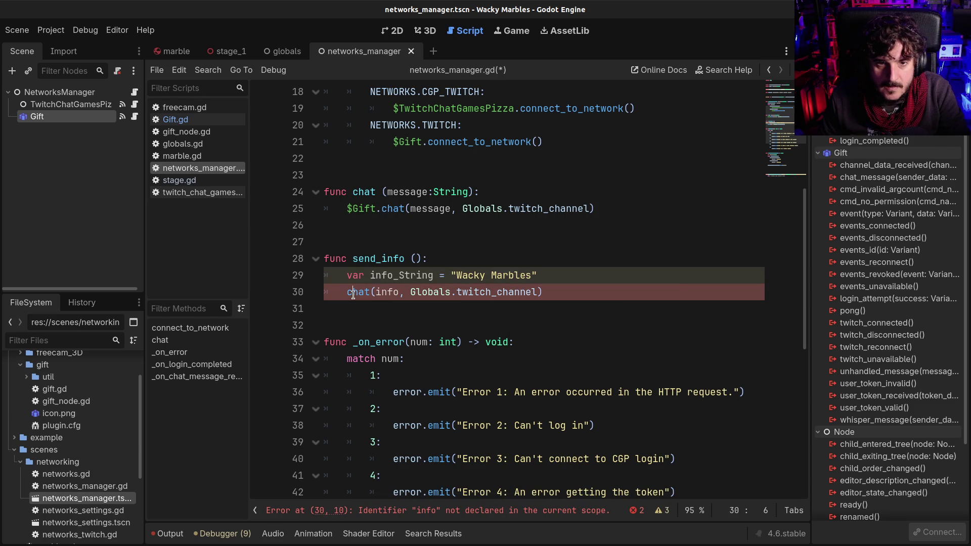
pyautogui.hotkey('ctrl', 'z')
pyautogui.hotkey('ctrl', 'z')
pyautogui.hotkey('ctrl', 'z')
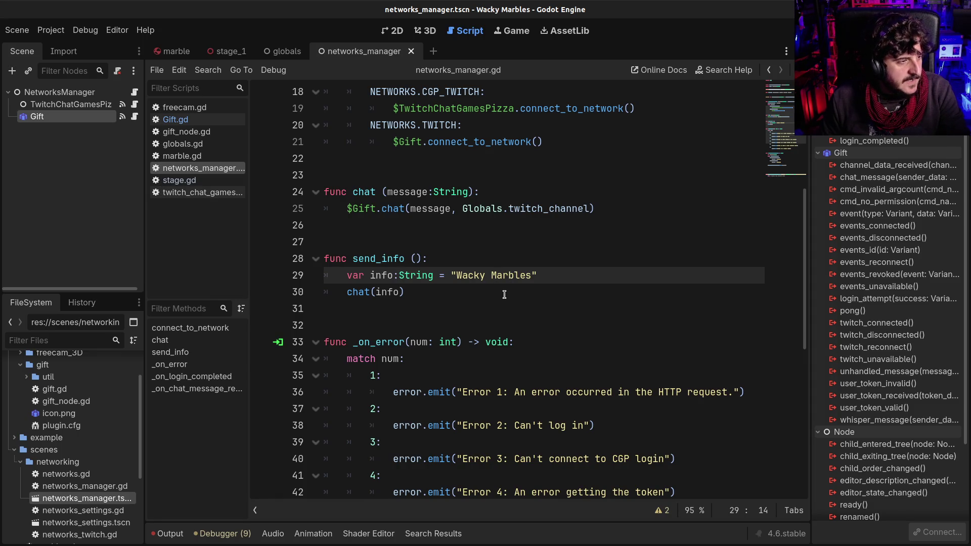
pyautogui.scroll(-1, 498, 302)
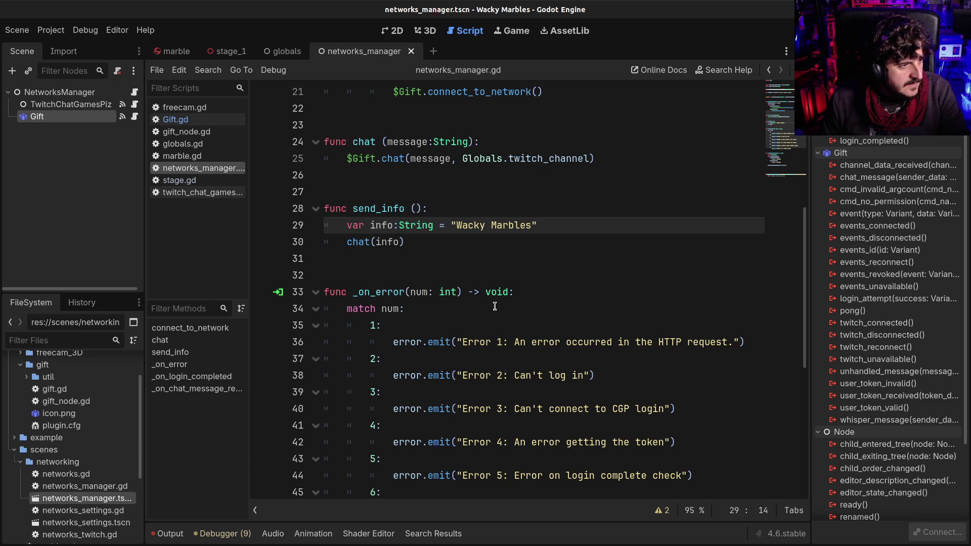
pyautogui.scroll(-7, 495, 308)
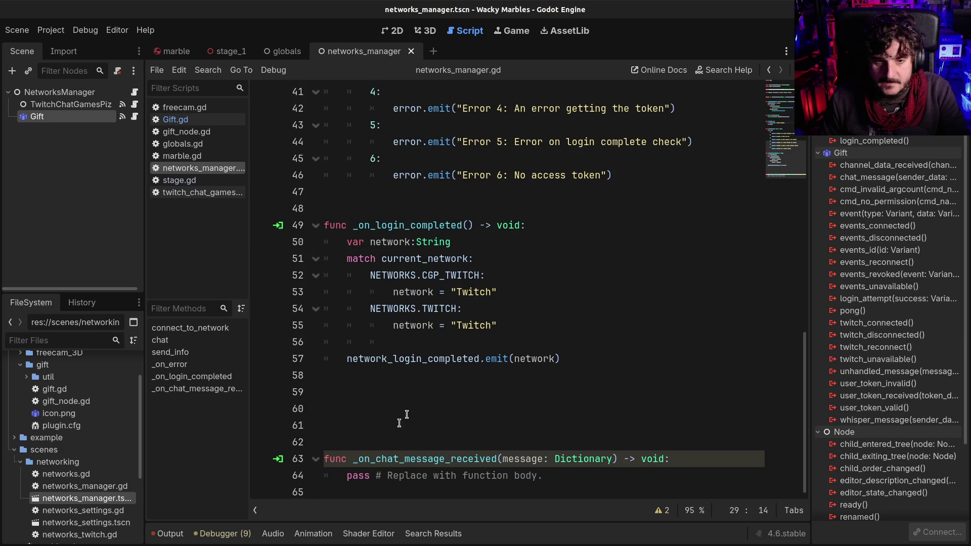
# - Remove the extra blank lines between functions and save networks_manager.gd
pyautogui.moveTo(354, 426); pyautogui.dragTo(314, 394)
pyautogui.press('Delete')
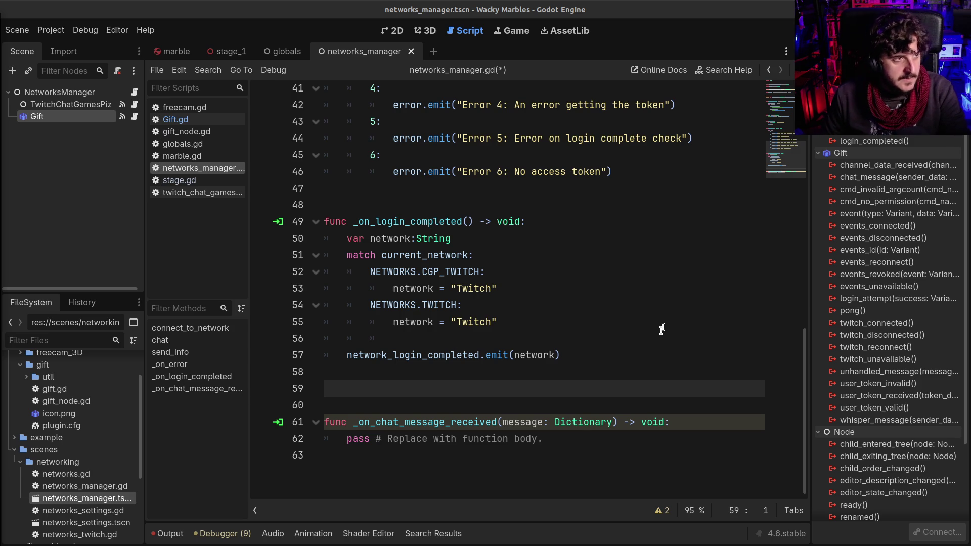
pyautogui.click(536, 462)
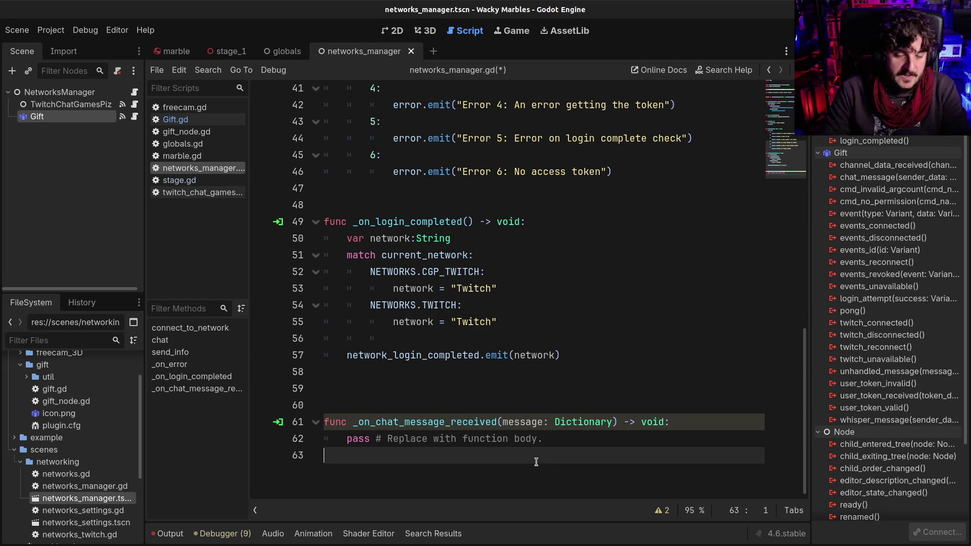
pyautogui.press('Up')
pyautogui.press('Up')
pyautogui.press('Up')
pyautogui.press('BackSpace')
pyautogui.hotkey('ctrl', 's')
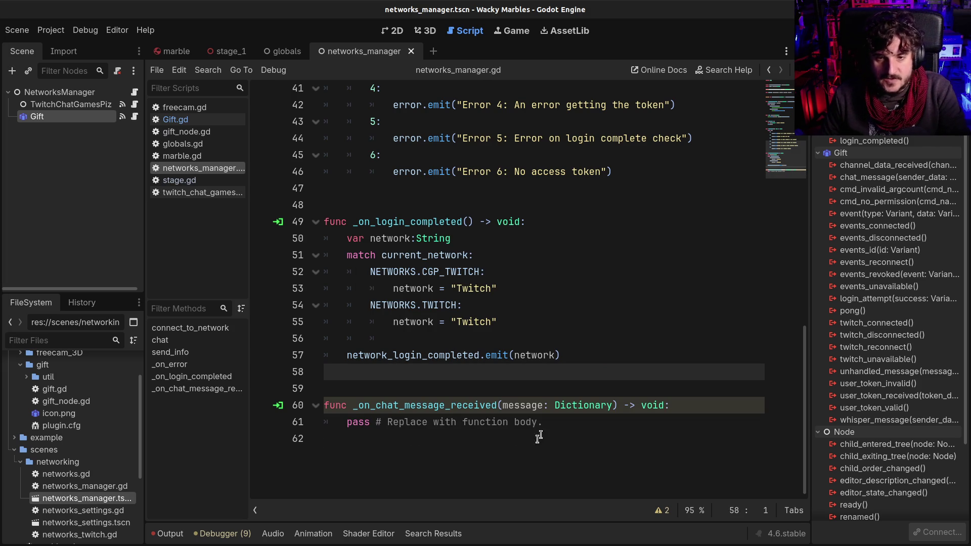
# - Replace the handler's pass with chat_message_received.emit(message) and save the script
pyautogui.click(546, 423)
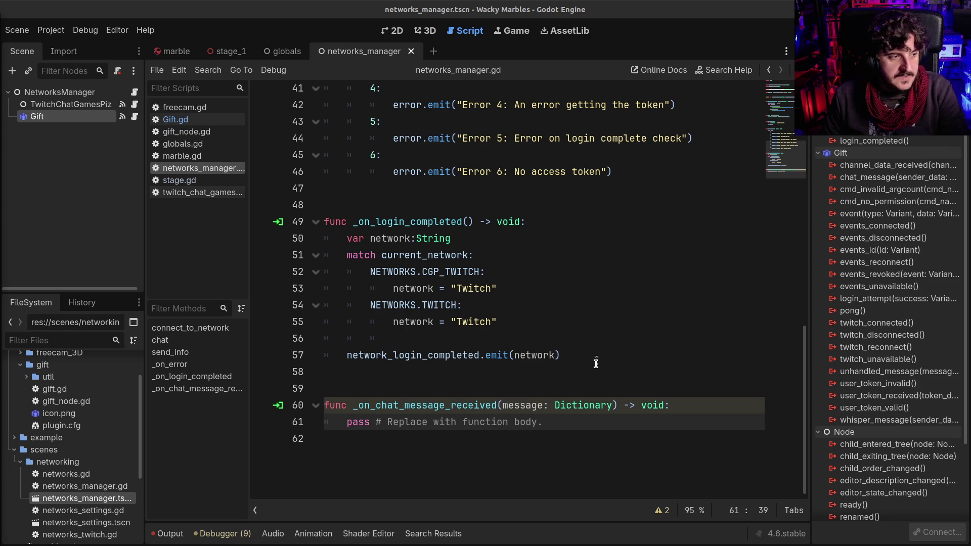
pyautogui.click(377, 422)
pyautogui.moveTo(338, 424); pyautogui.dragTo(639, 430)
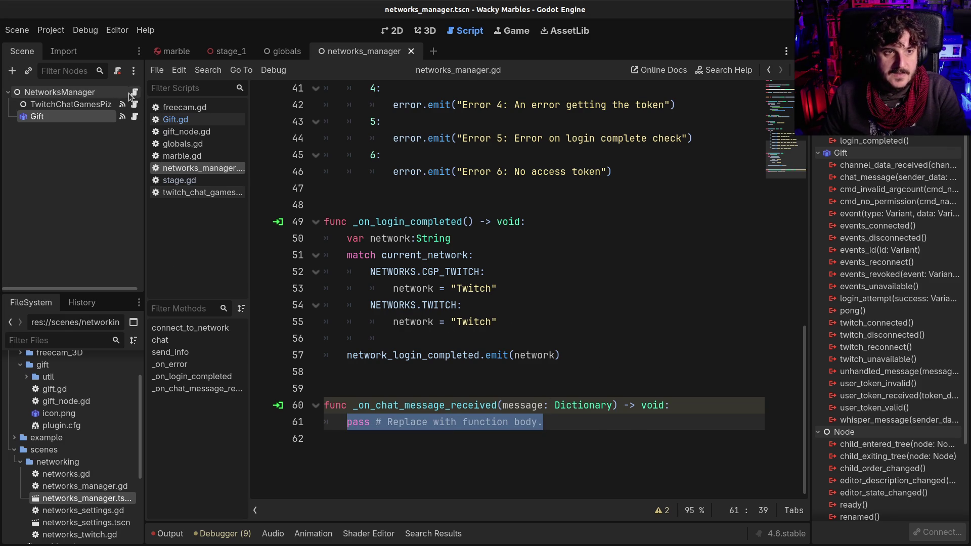
pyautogui.click(354, 427)
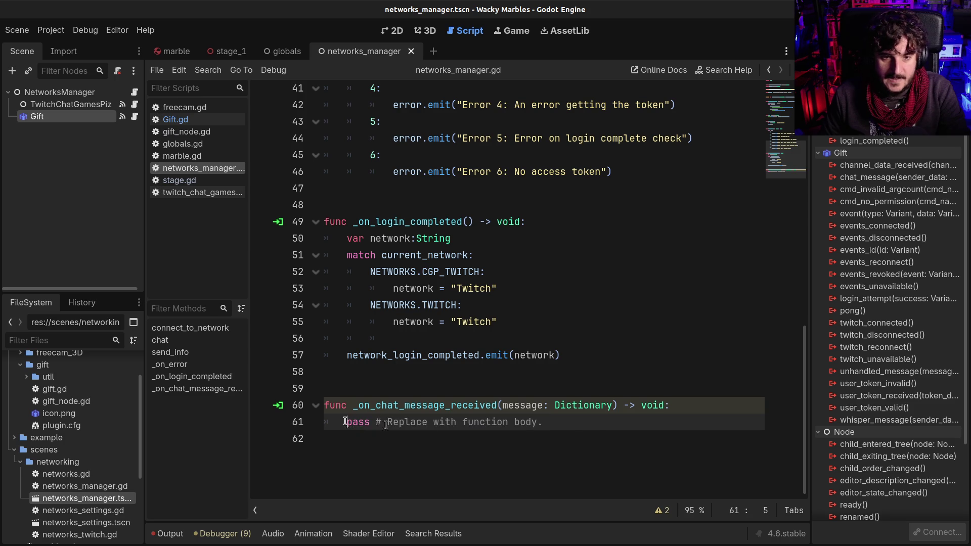
pyautogui.moveTo(343, 424); pyautogui.dragTo(598, 426)
pyautogui.press('BackSpace')
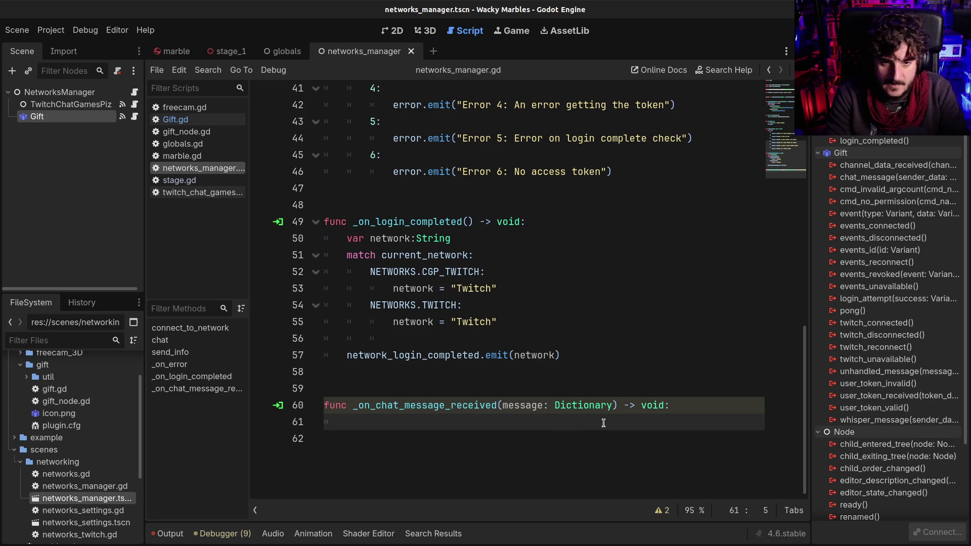
pyautogui.write('chat')
pyautogui.press('Down')
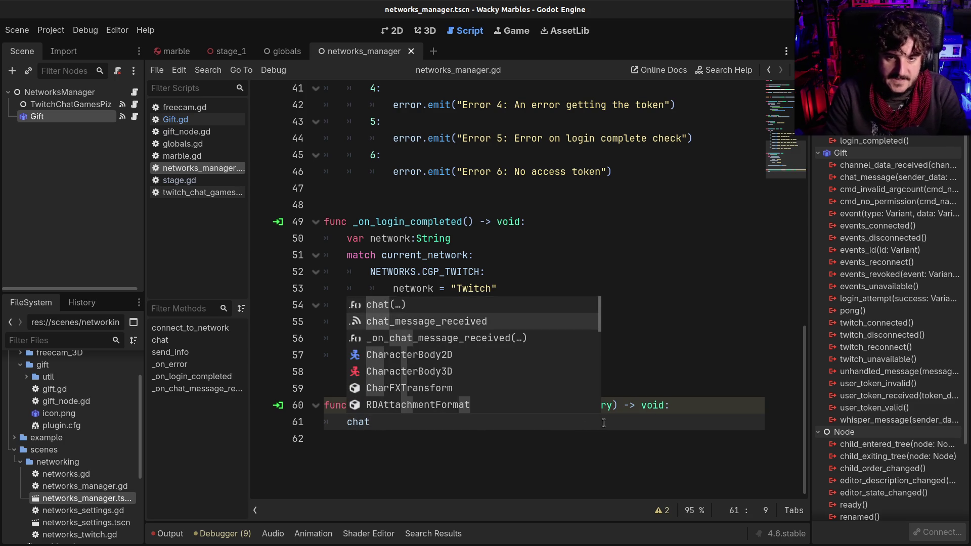
pyautogui.press('Return')
pyautogui.write('.emit(me')
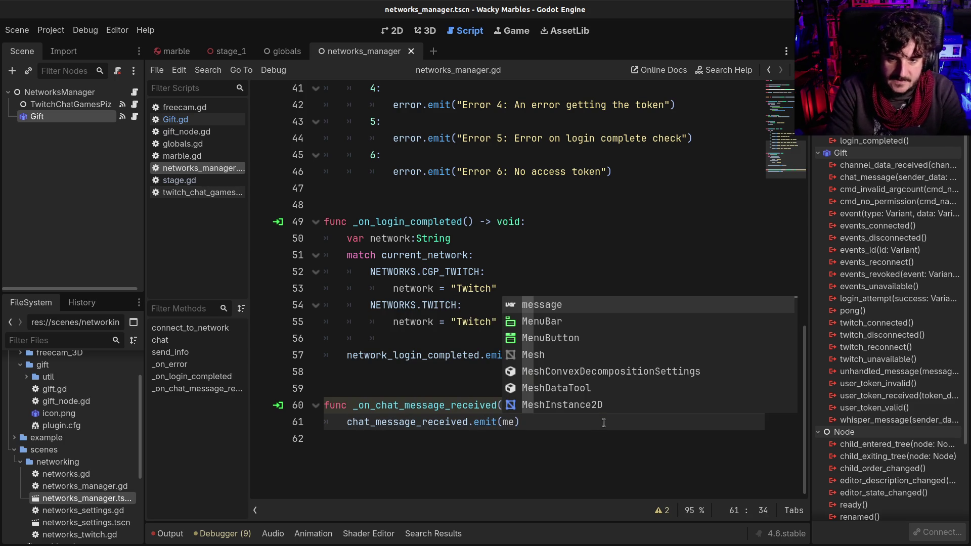
pyautogui.press('Return')
pyautogui.hotkey('ctrl', 's')
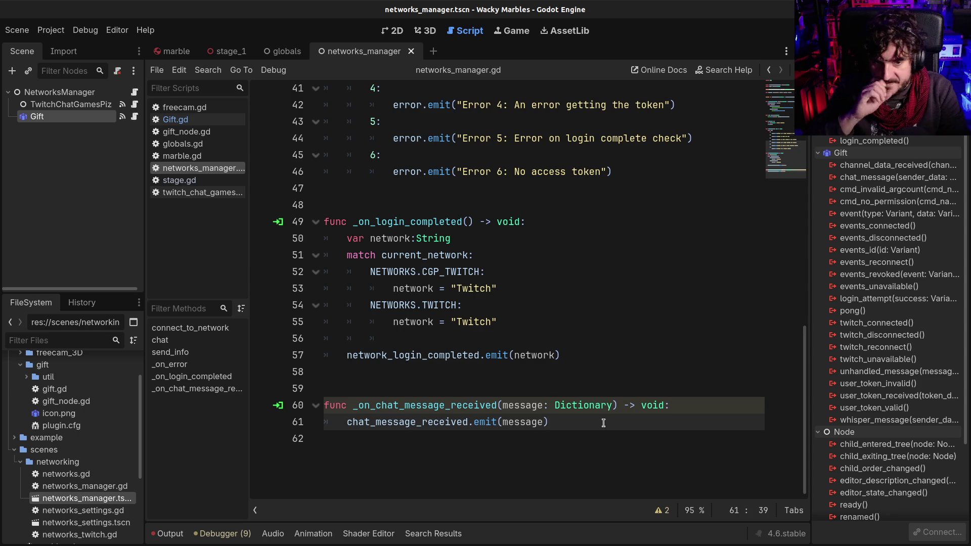
# - Switch to the stage_1 scene's stage.gd and select add_marble on line 7
pyautogui.scroll(1, 262, 126)
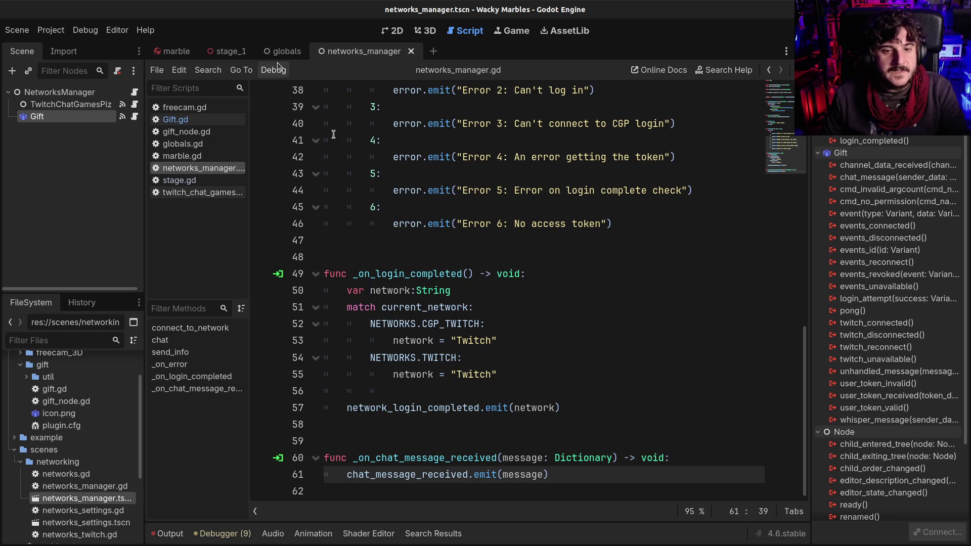
pyautogui.scroll(12, 405, 375)
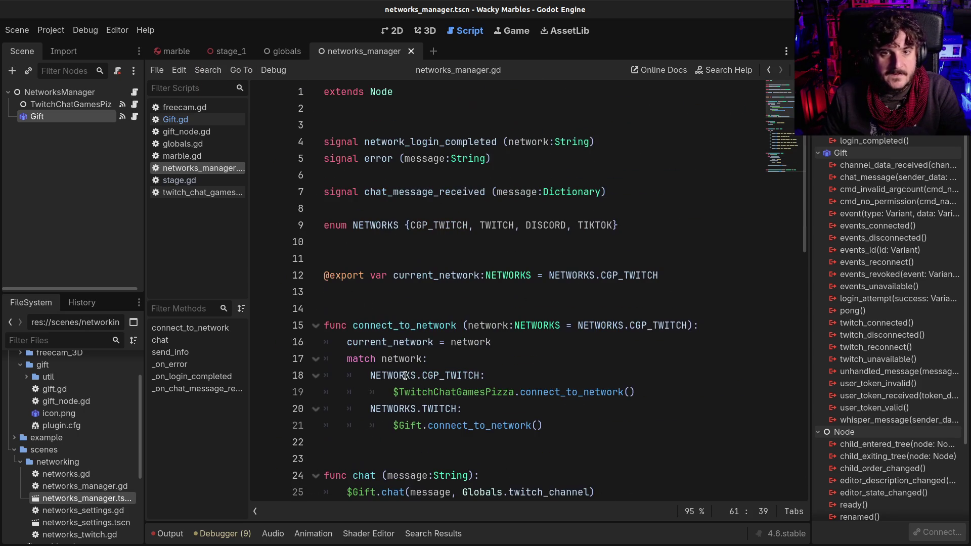
pyautogui.click(219, 57)
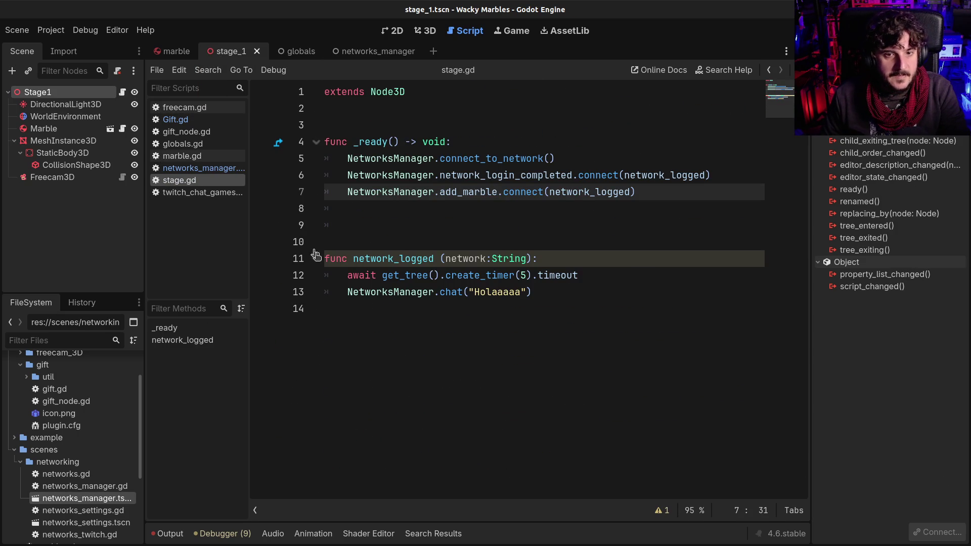
pyautogui.click(380, 209)
pyautogui.doubleClick(468, 191)
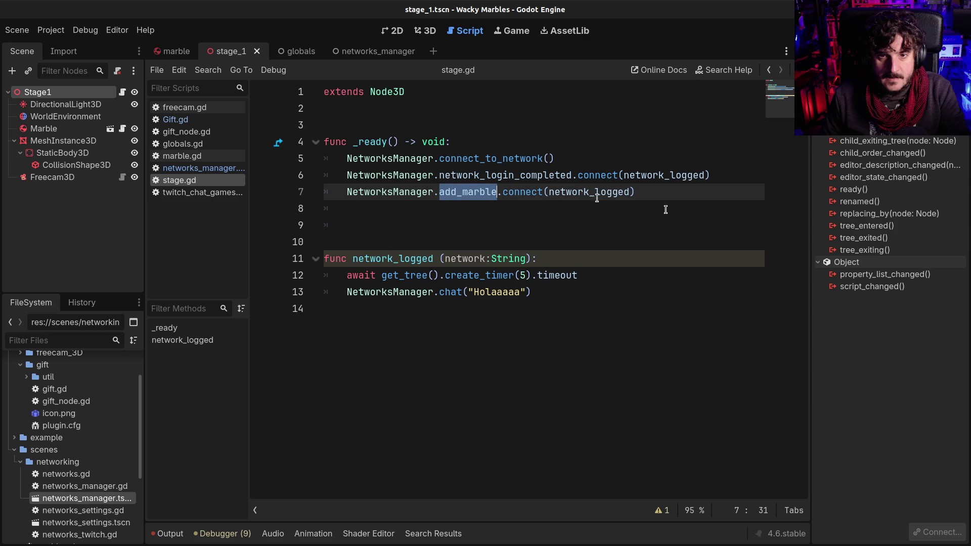
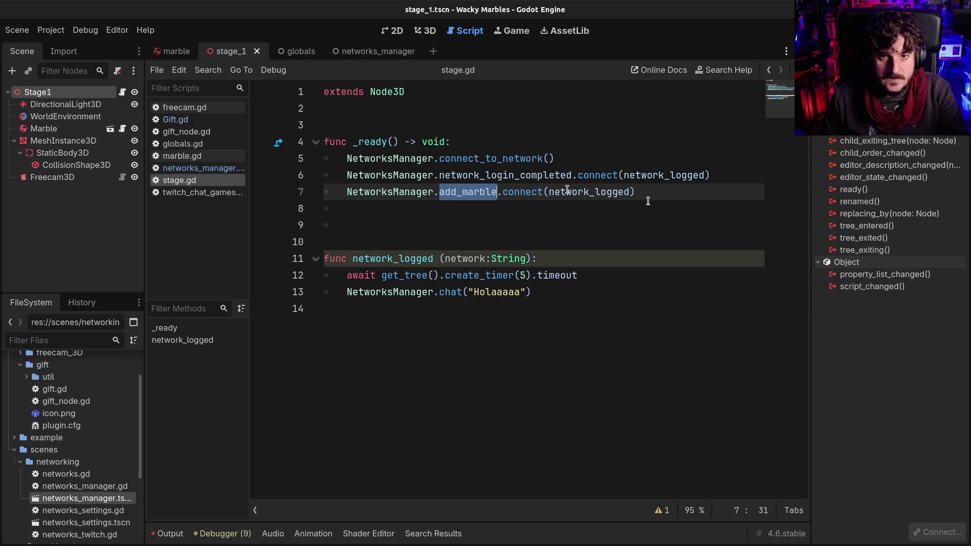
# - Replace add_marble on line 7 of stage.gd with chat_message_received copied from networks_manager.gd
pyautogui.doubleClick(453, 192)
pyautogui.click(432, 132)
pyautogui.doubleClick(470, 193)
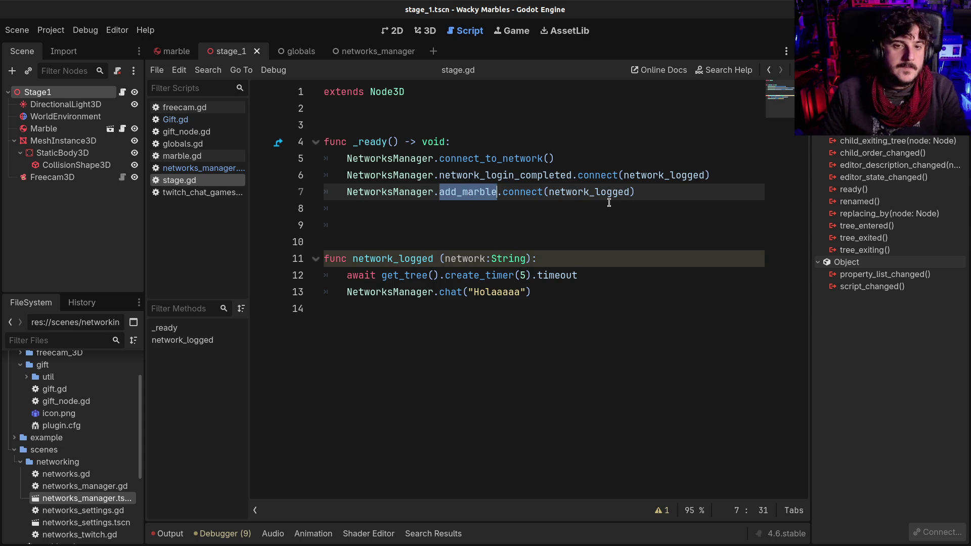
pyautogui.click(368, 51)
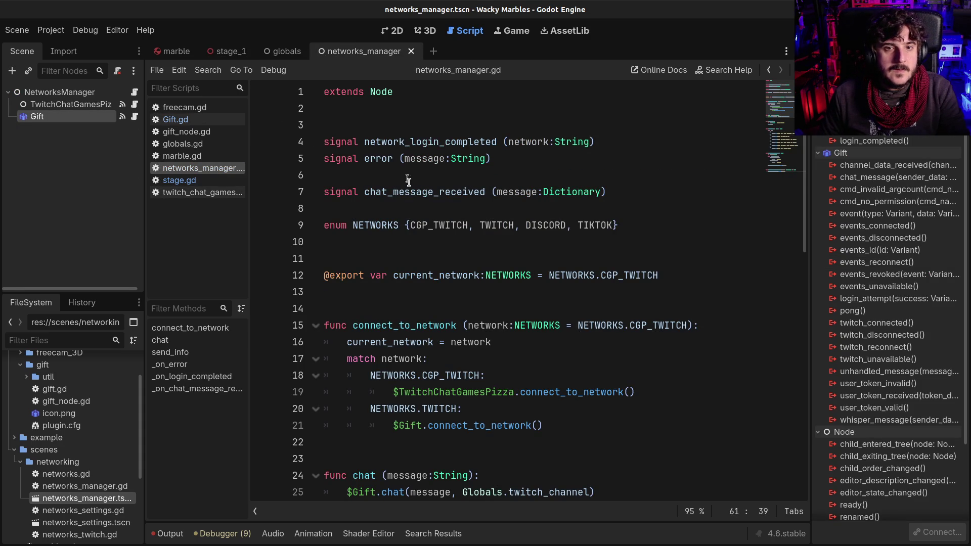
pyautogui.doubleClick(390, 192)
pyautogui.hotkey('ctrl', 'c')
pyautogui.click(769, 72)
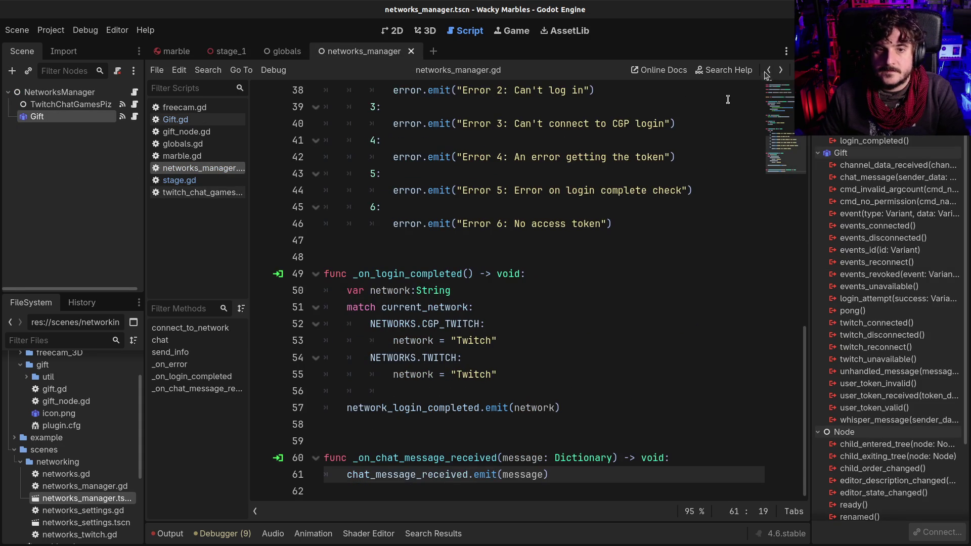
pyautogui.click(768, 72)
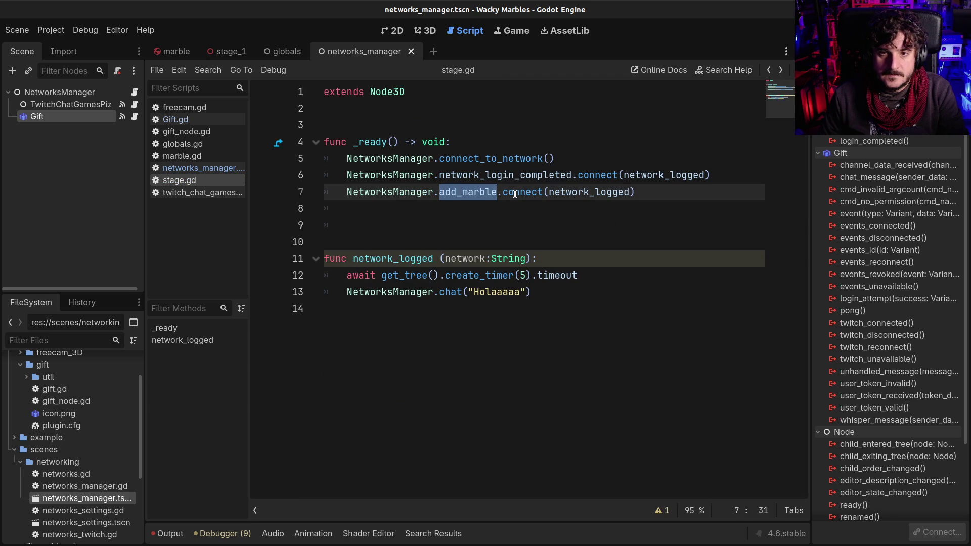
pyautogui.hotkey('ctrl', 'v')
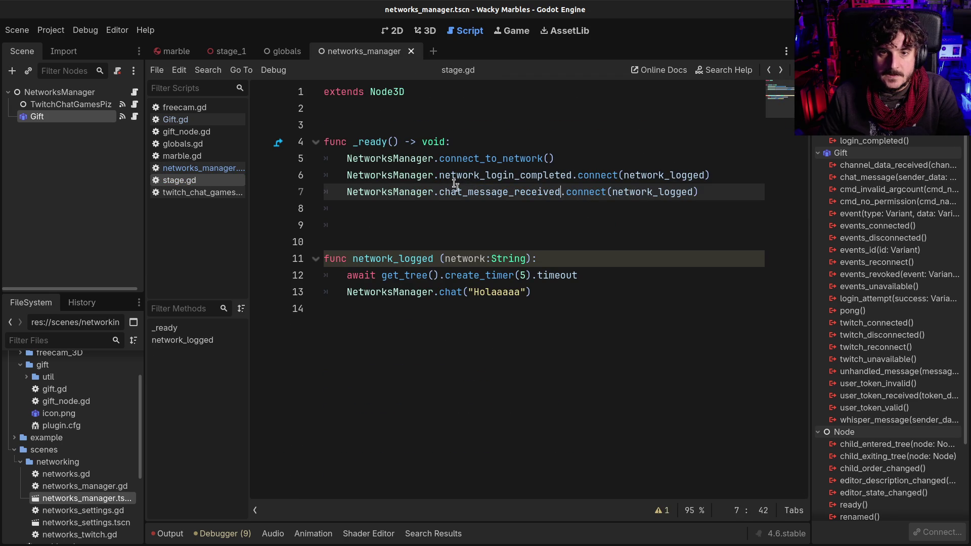
pyautogui.doubleClick(456, 188)
pyautogui.doubleClick(657, 192)
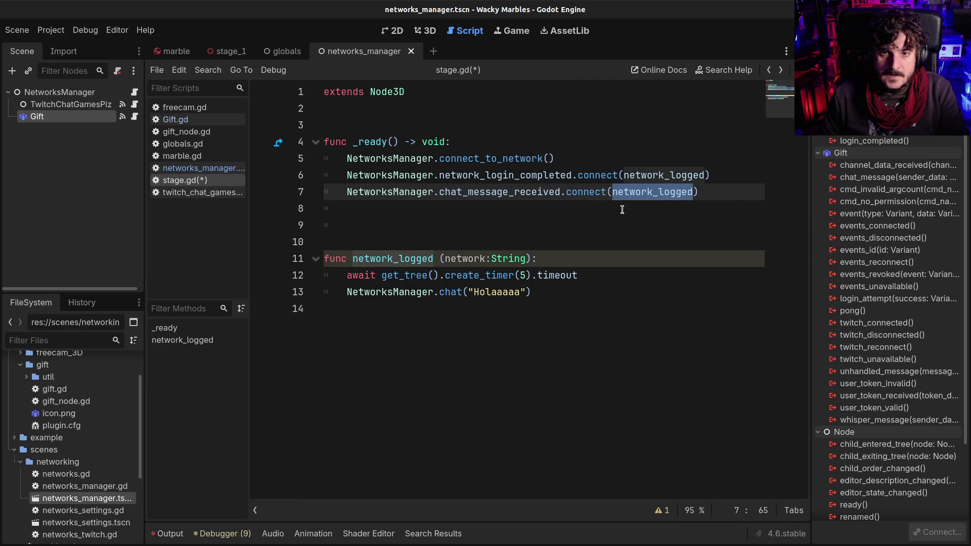
pyautogui.doubleClick(496, 192)
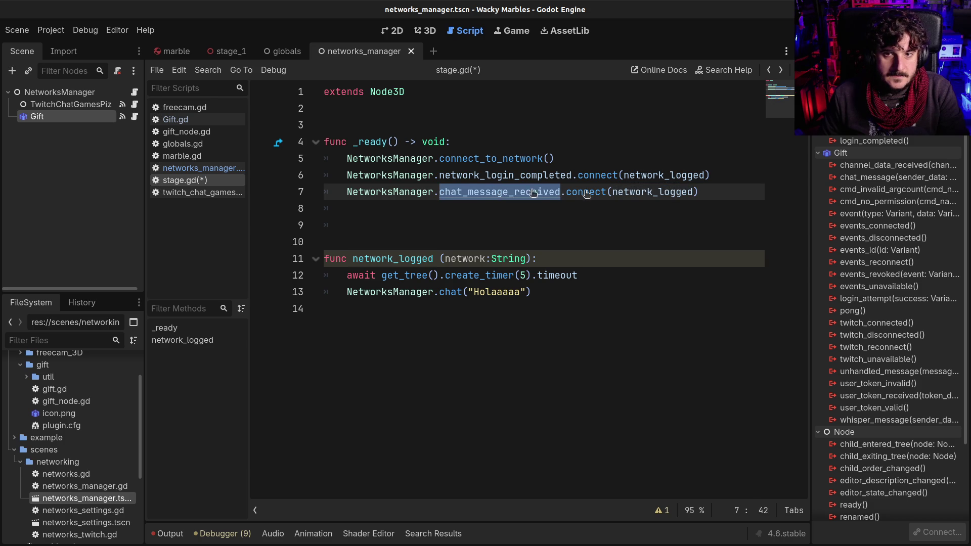
# - Begin a new 'func chat_messag' line at the end of stage.gd
pyautogui.click(461, 327)
pyautogui.press('Return')
pyautogui.press('Return')
pyautogui.write('func ')
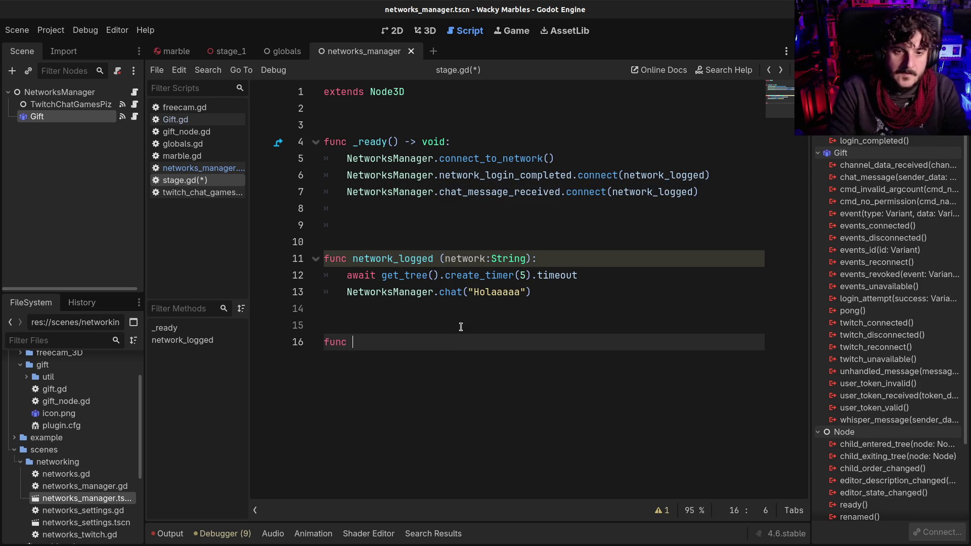
pyautogui.write('chat_message')
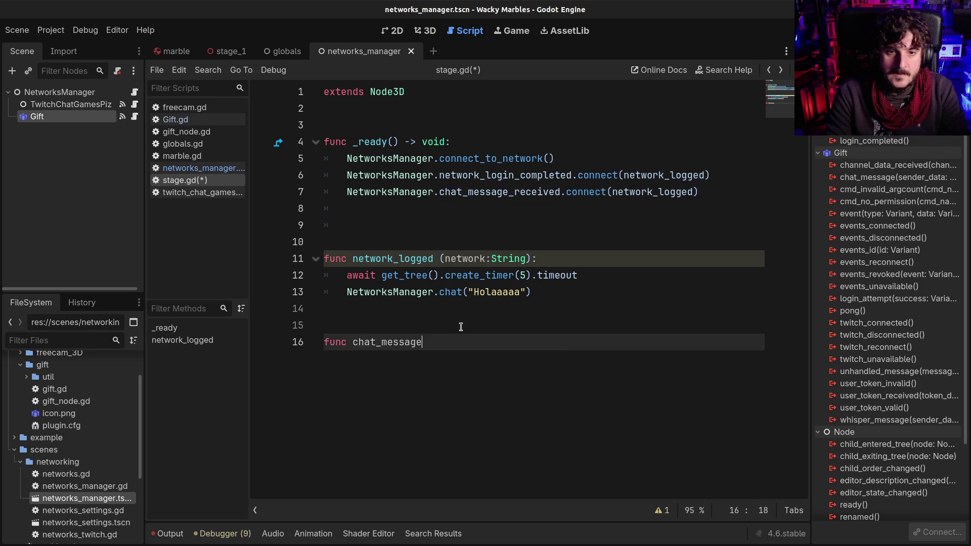
# - Name the new function _on_chat_message_received, completing it with the copied signal name
pyautogui.press('BackSpace')
pyautogui.press('BackSpace')
pyautogui.press('BackSpace')
pyautogui.press('BackSpace')
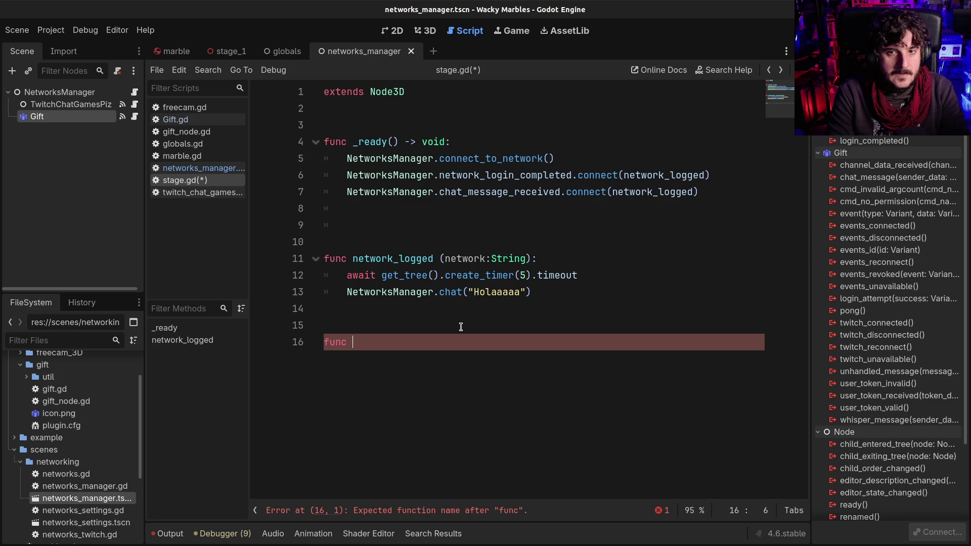
pyautogui.write('chat')
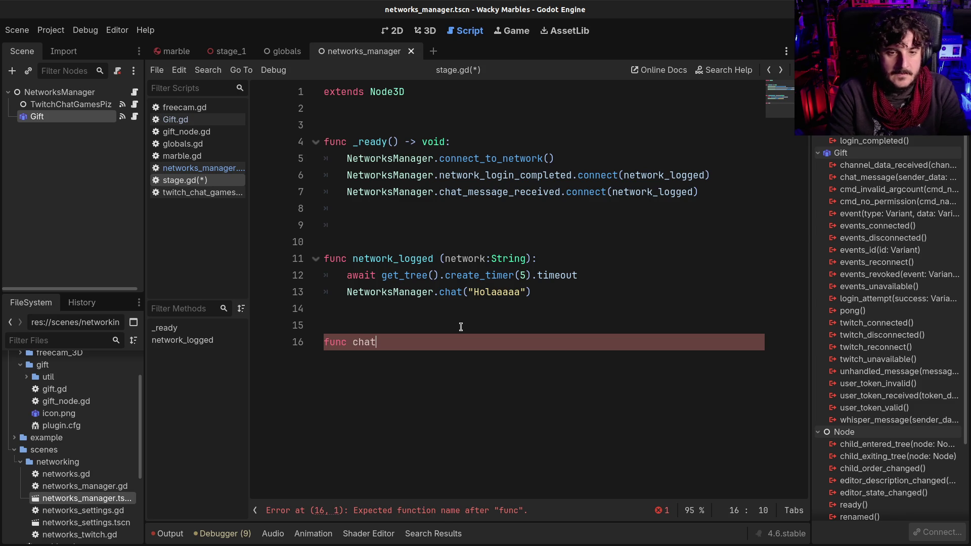
pyautogui.write('_messag')
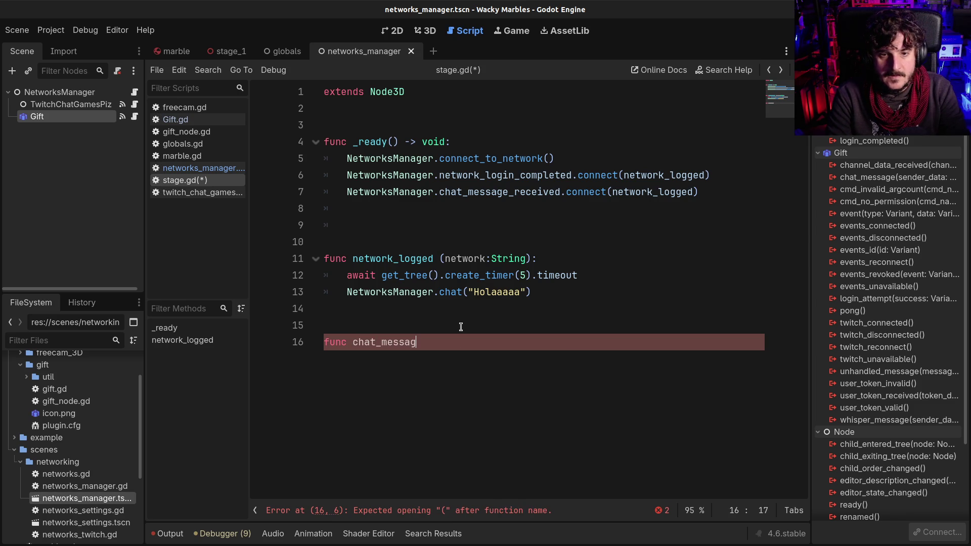
pyautogui.press('BackSpace')
pyautogui.press('BackSpace')
pyautogui.press('BackSpace')
pyautogui.write('parse_chat_mes')
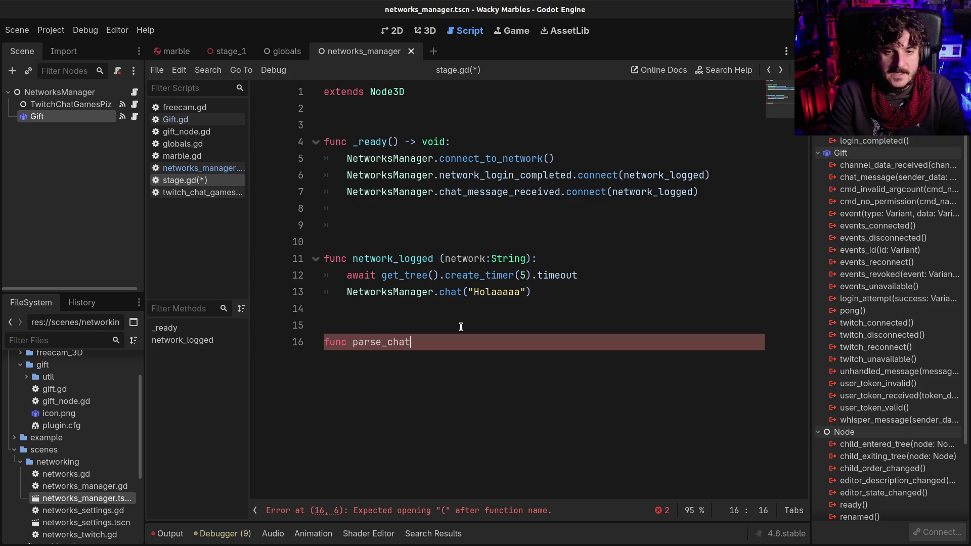
pyautogui.write('sage')
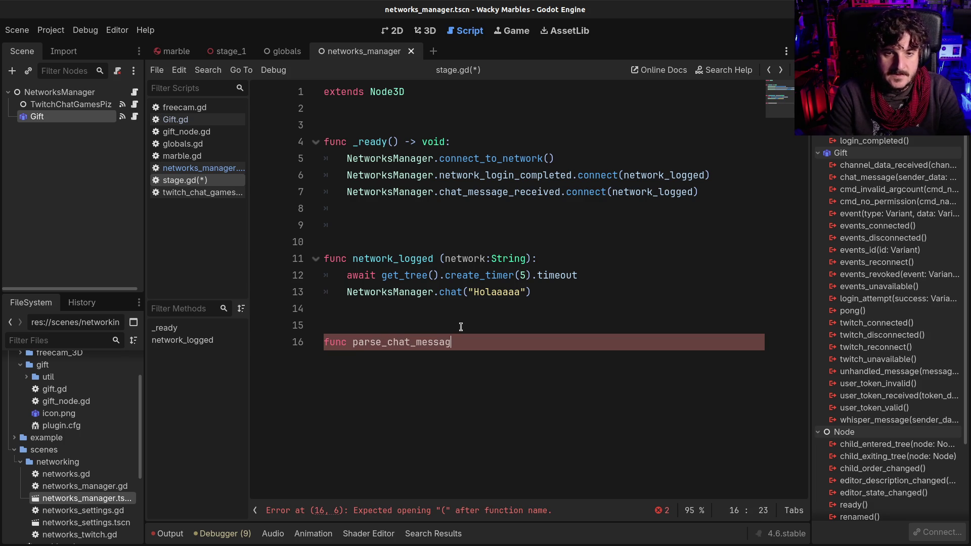
pyautogui.press('BackSpace')
pyautogui.press('BackSpace')
pyautogui.press('BackSpace')
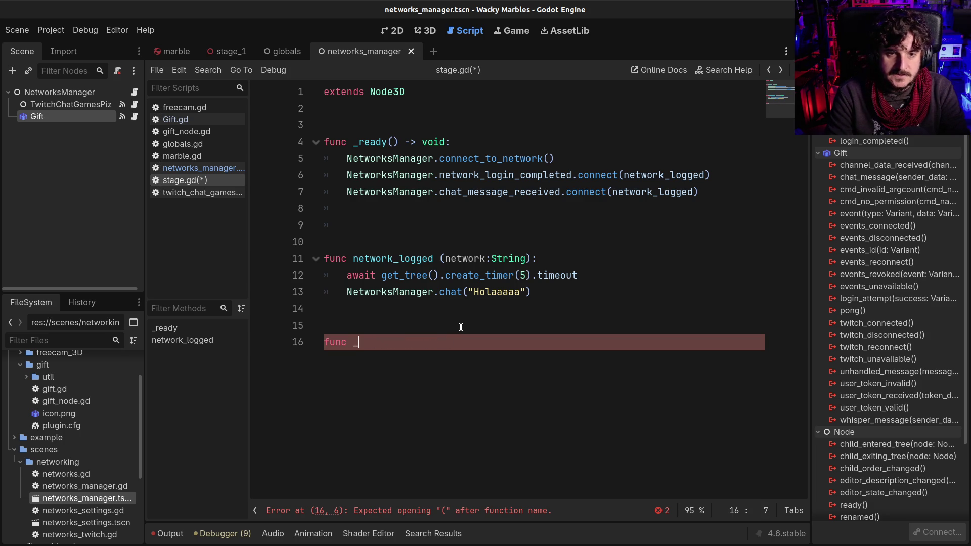
pyautogui.write('on_')
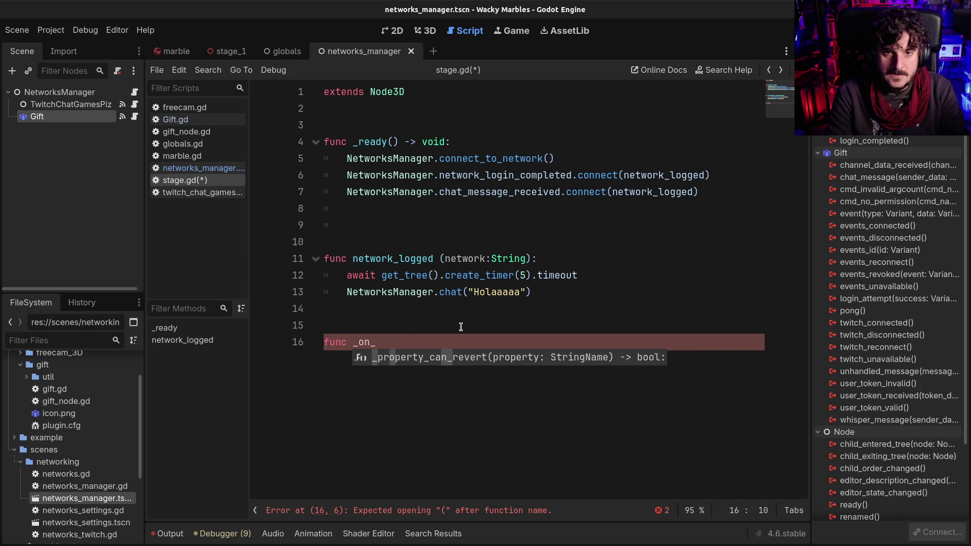
pyautogui.write('chat_')
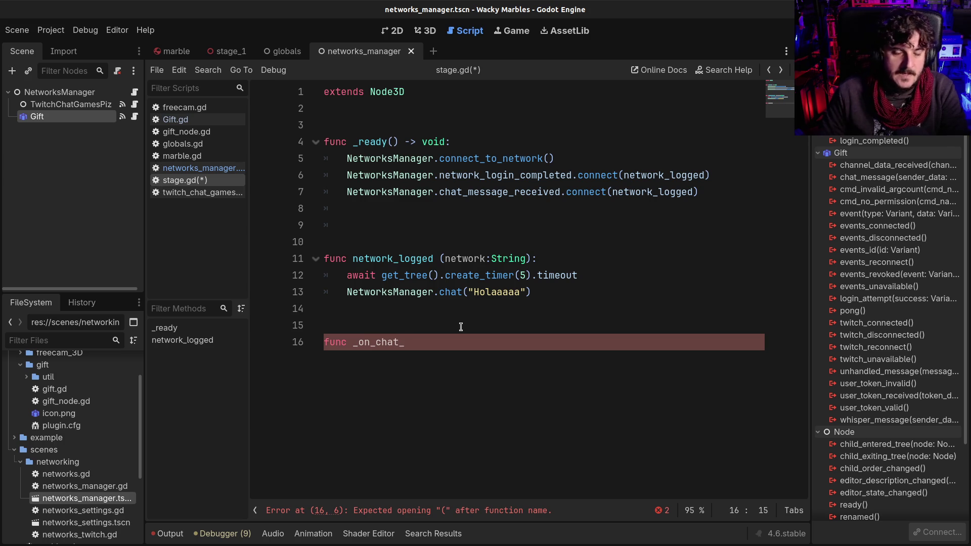
pyautogui.doubleClick(476, 193)
pyautogui.hotkey('ctrl', 'c')
pyautogui.moveTo(376, 342); pyautogui.dragTo(404, 342)
pyautogui.hotkey('ctrl', 'v')
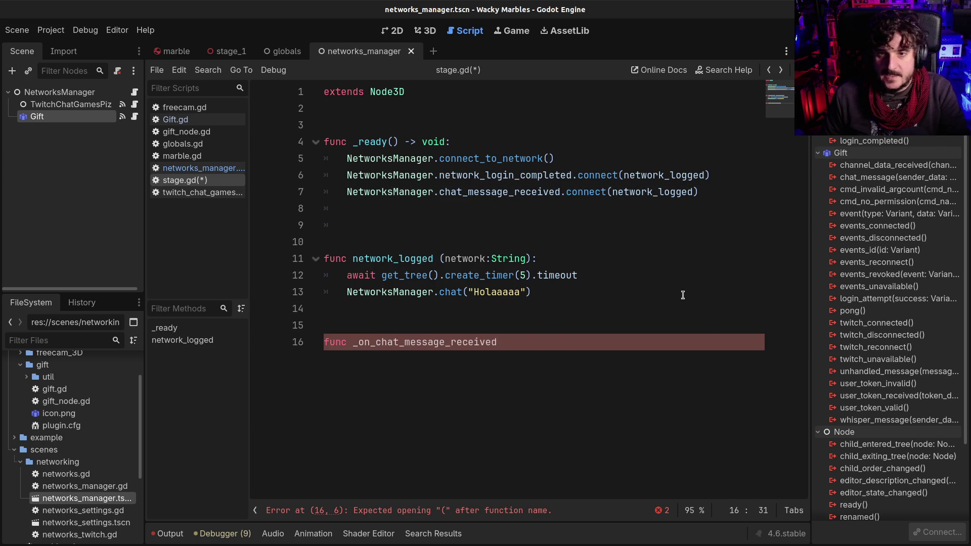
pyautogui.write('(')
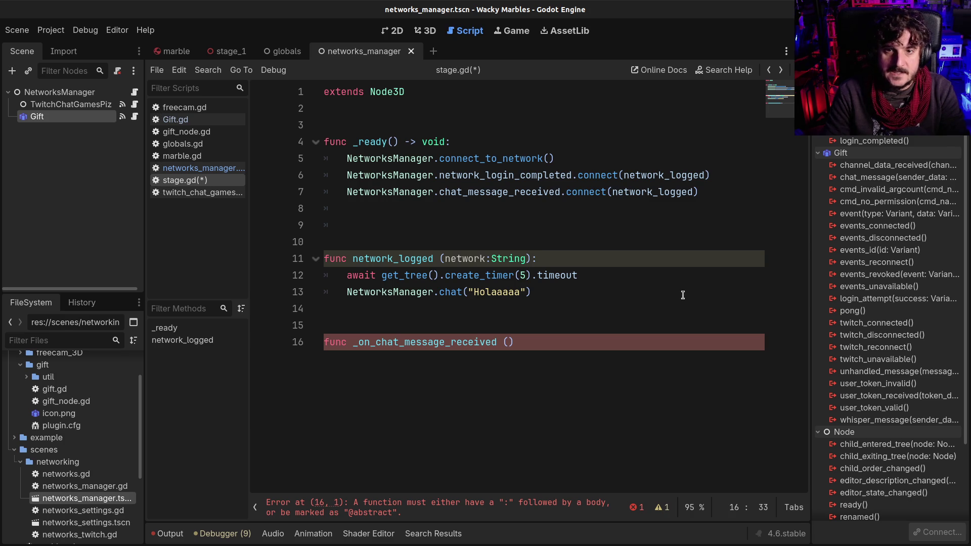
# - Make _on_chat_message_received the callback in line 7's connect() call instead of network_logged
pyautogui.doubleClick(397, 342)
pyautogui.hotkey('ctrl', 'c')
pyautogui.doubleClick(655, 193)
pyautogui.hotkey('ctrl', 'v')
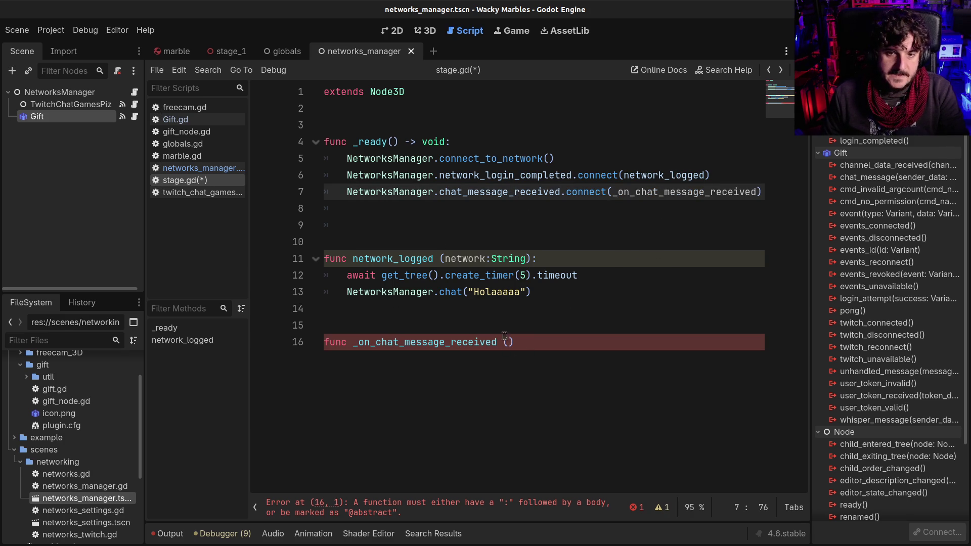
# - Give the function a message:Dictionary parameter and a pass body, then save stage.gd
pyautogui.click(503, 339)
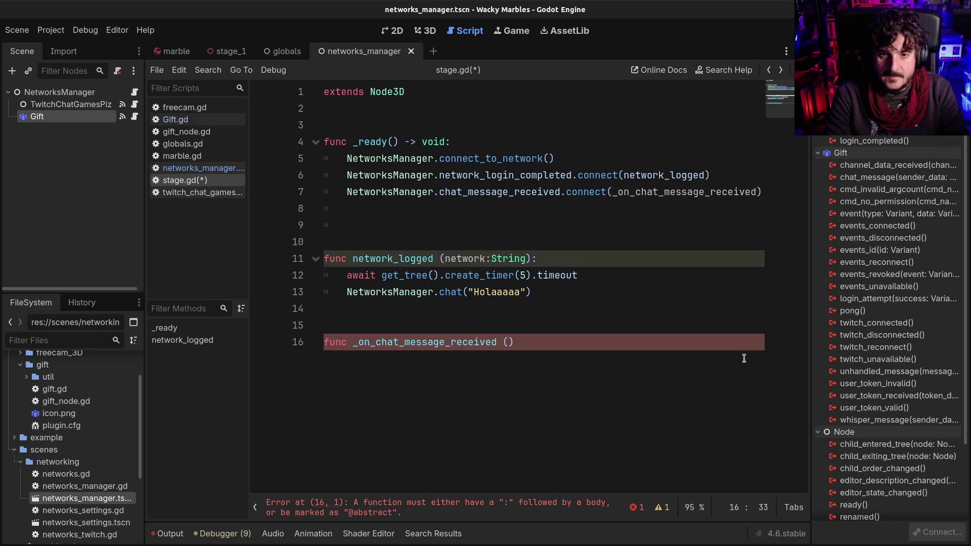
pyautogui.write('message:D')
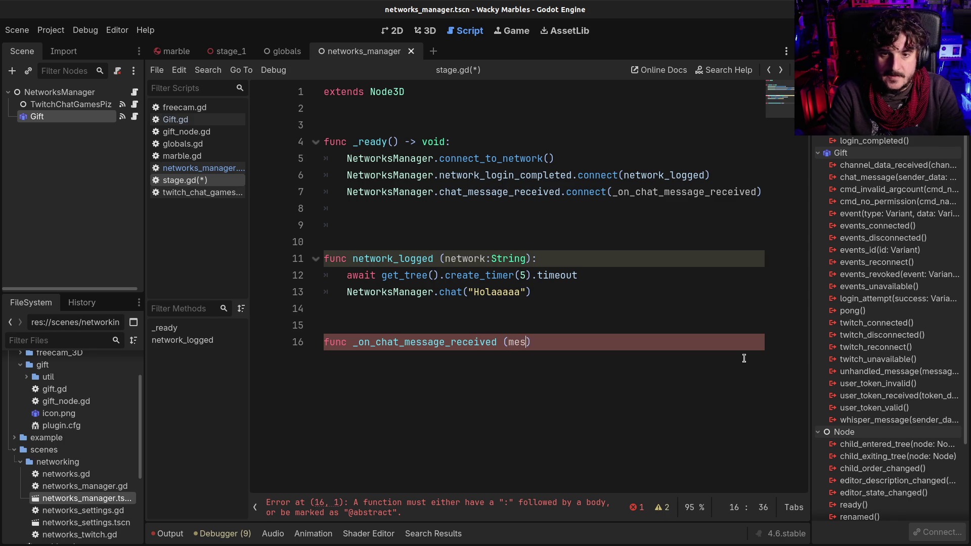
pyautogui.write('iction')
pyautogui.press('Return')
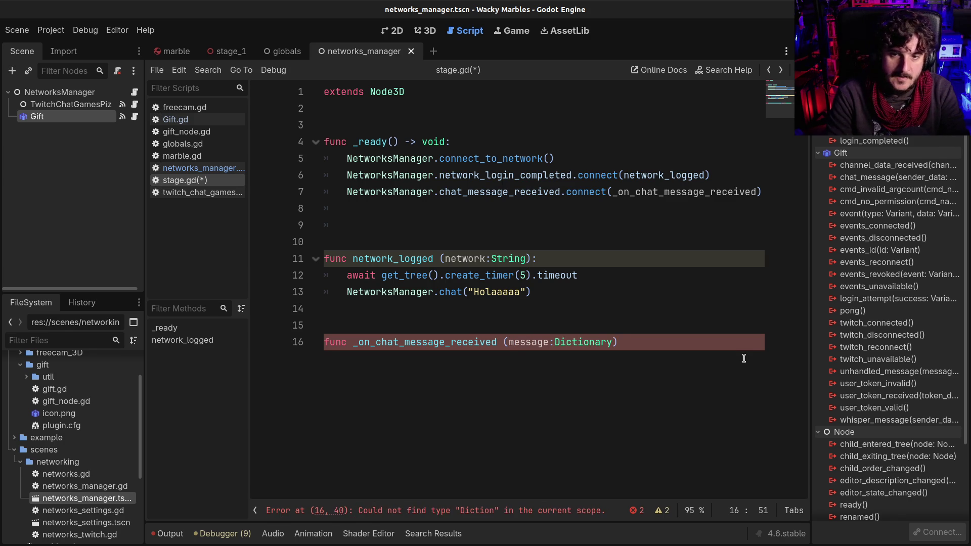
pyautogui.press('End')
pyautogui.press('BackSpace')
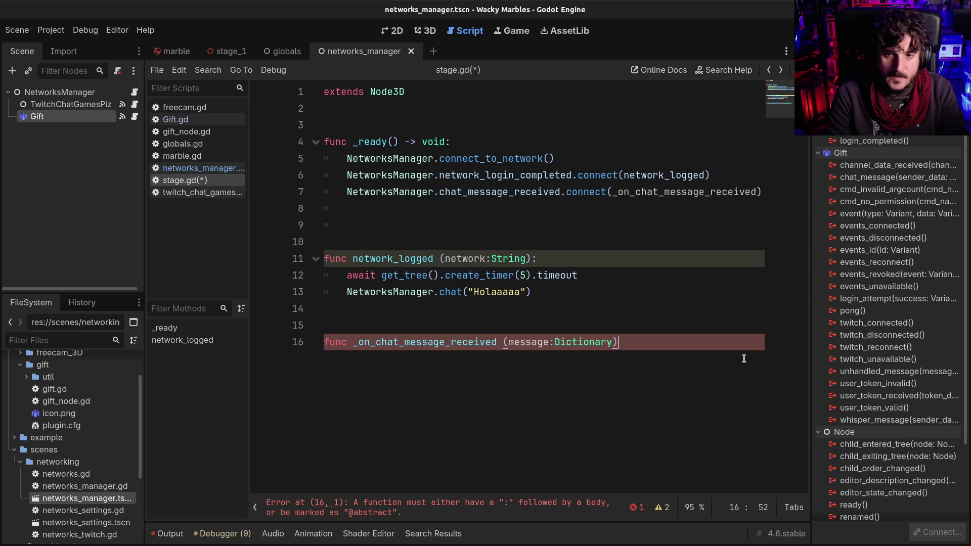
pyautogui.write(':')
pyautogui.press('Return')
pyautogui.write('pass')
pyautogui.hotkey('ctrl', 's')
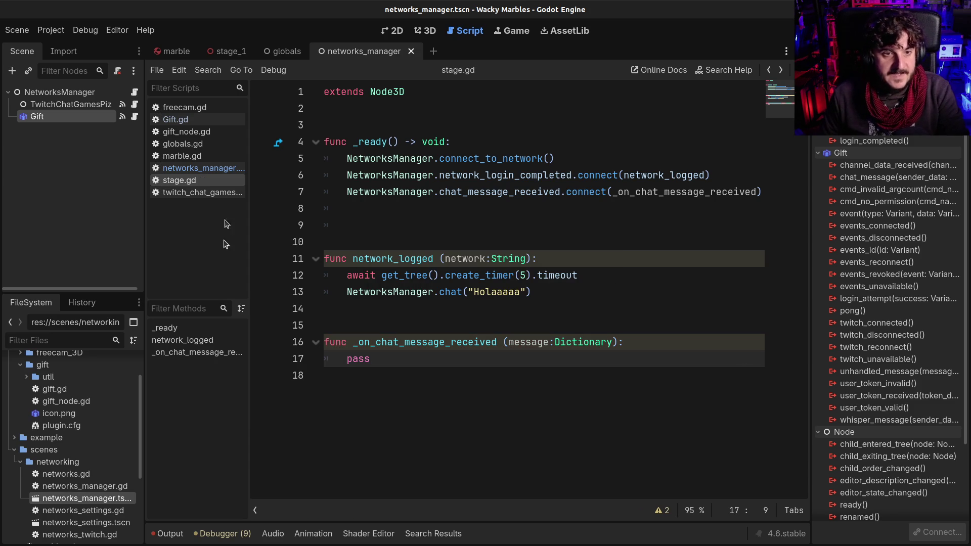
# - In Gift.gd, delete the send_info calls and the _on_Gift_twitch_connected function
pyautogui.click(180, 121)
pyautogui.moveTo(423, 414)
pyautogui.mouseDown()
pyautogui.moveTo(427, 429)
pyautogui.moveTo(440, 430)
pyautogui.mouseUp()
pyautogui.press('BackSpace')
pyautogui.moveTo(621, 459)
pyautogui.mouseDown()
pyautogui.moveTo(326, 398)
pyautogui.moveTo(324, 381)
pyautogui.mouseUp()
pyautogui.press('BackSpace')
# - Inspect the _on_Timer_timeout function and the cmd_info["sender_data"]["user"] lookup on line 72
pyautogui.click(336, 347)
pyautogui.hotkey('shift', 'Up')
pyautogui.hotkey('shift', 'Up')
pyautogui.hotkey('shift', 'Up')
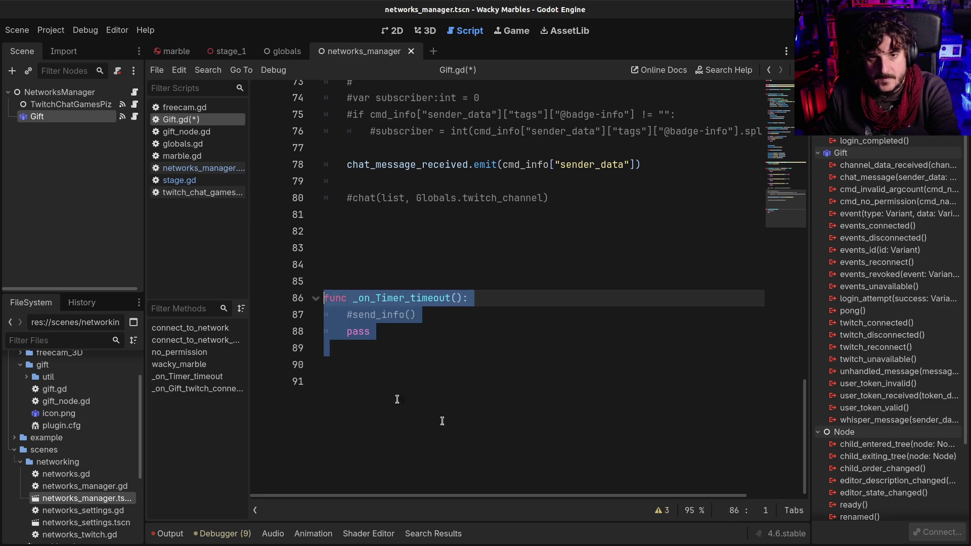
pyautogui.click(387, 393)
pyautogui.scroll(4, 387, 394)
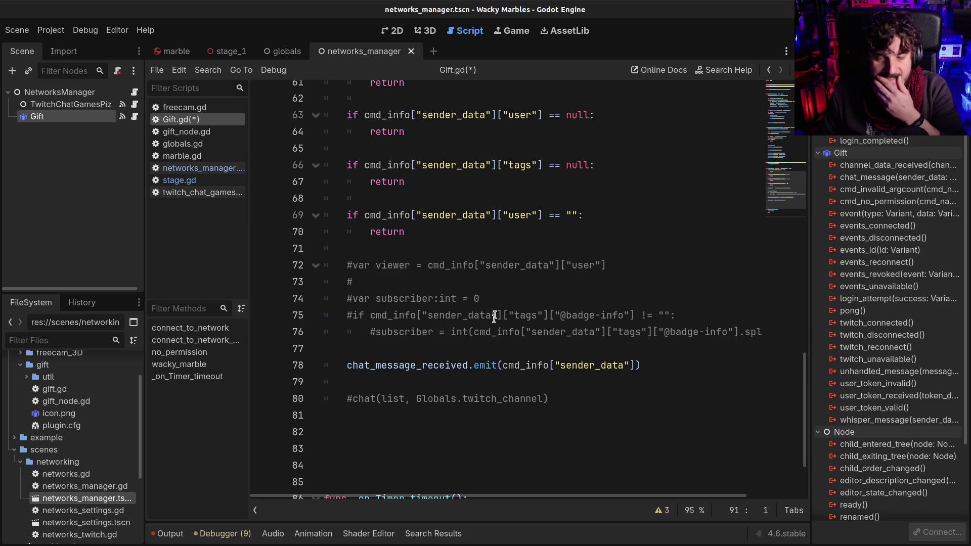
pyautogui.moveTo(433, 265); pyautogui.dragTo(607, 269)
pyautogui.click(607, 268)
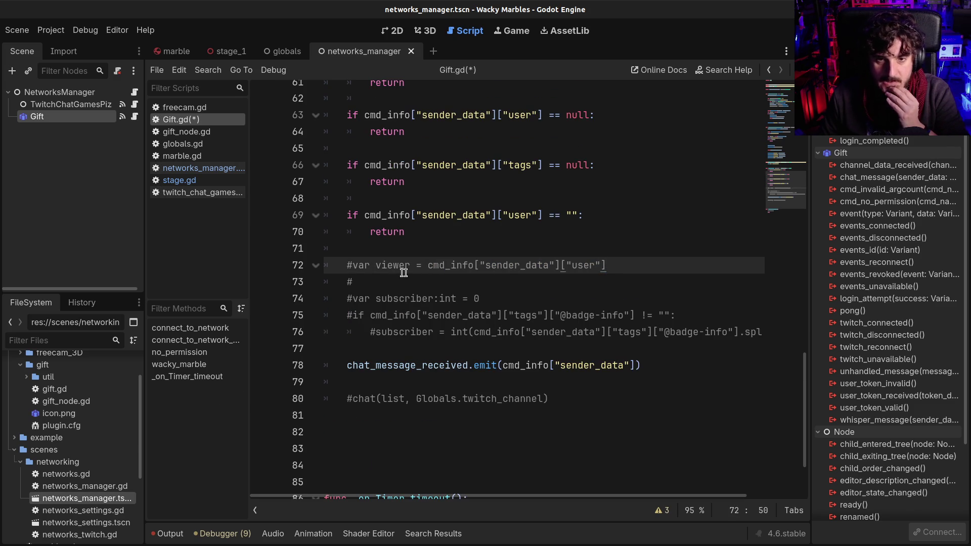
pyautogui.click(428, 265)
pyautogui.moveTo(428, 265); pyautogui.dragTo(607, 266)
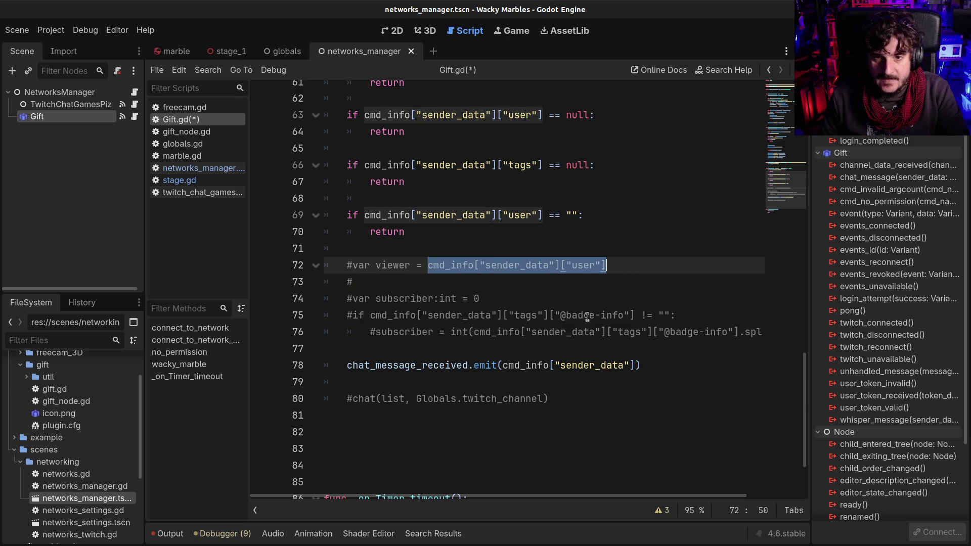
pyautogui.click(498, 280)
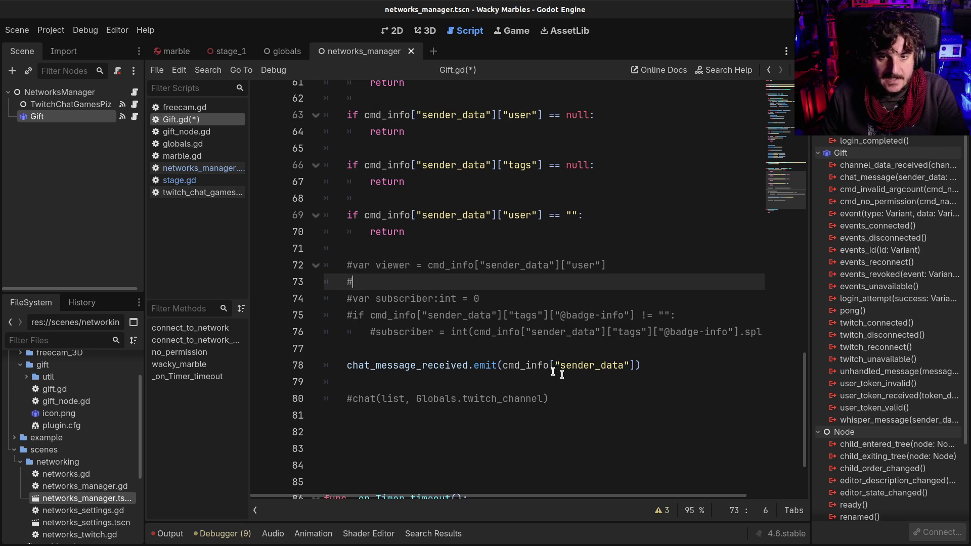
# - Review the sender_data, subscriber and badge-info lookups, then return to the stage_1 scene
pyautogui.moveTo(503, 366); pyautogui.dragTo(631, 365)
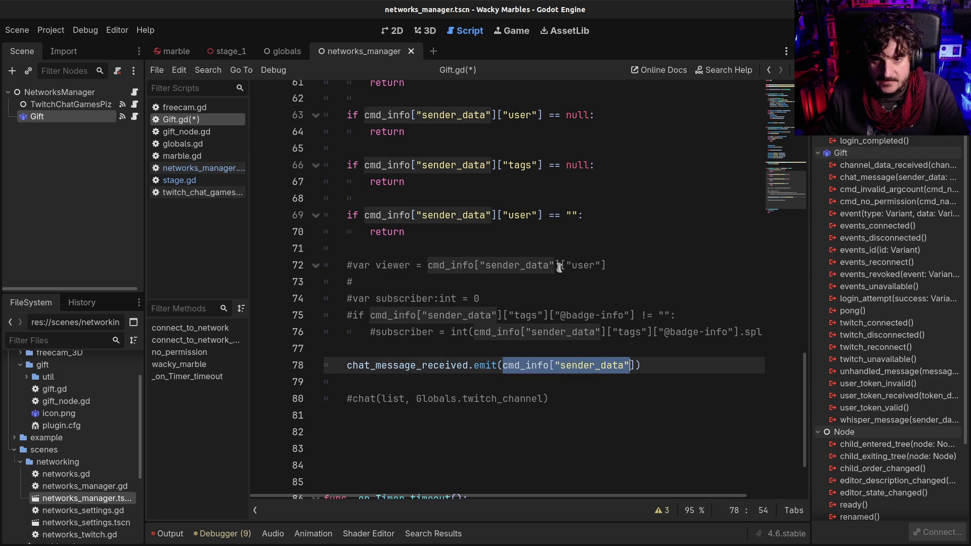
pyautogui.moveTo(559, 263)
pyautogui.mouseDown()
pyautogui.moveTo(607, 263)
pyautogui.moveTo(553, 316)
pyautogui.mouseUp()
pyautogui.click(612, 282)
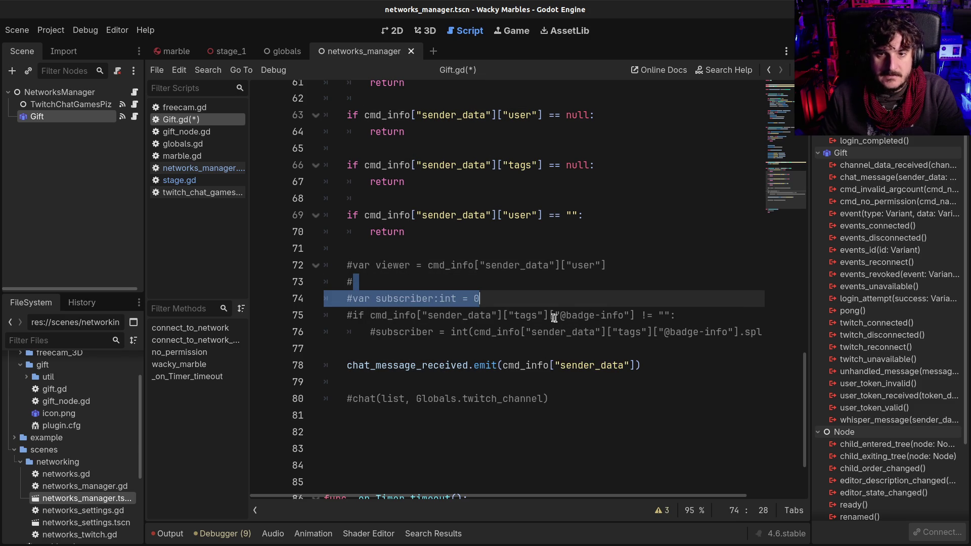
pyautogui.click(491, 315)
pyautogui.moveTo(491, 315); pyautogui.dragTo(642, 315)
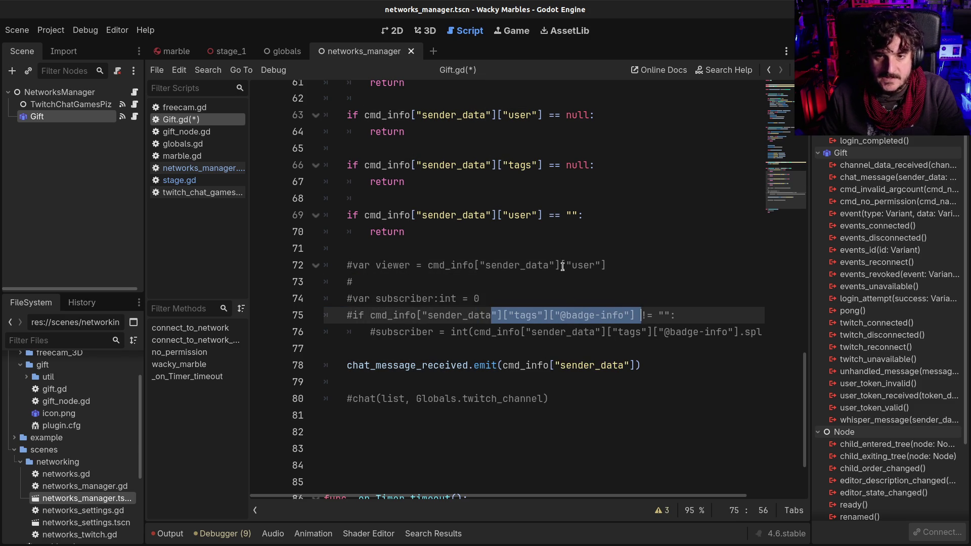
pyautogui.moveTo(563, 267); pyautogui.dragTo(630, 272)
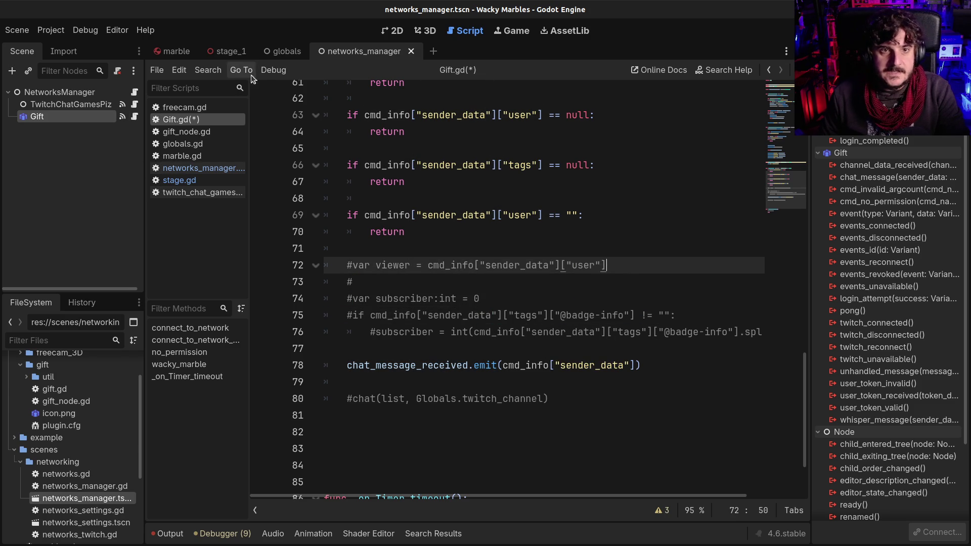
pyautogui.click(228, 51)
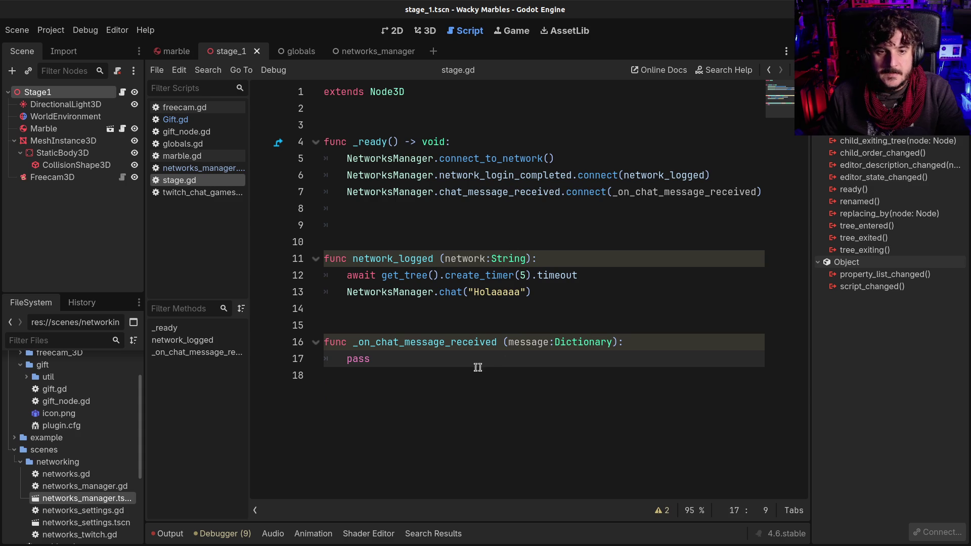
# - Retype the function's pass statement and save stage.gd
pyautogui.press('BackSpace')
pyautogui.press('BackSpace')
pyautogui.press('BackSpace')
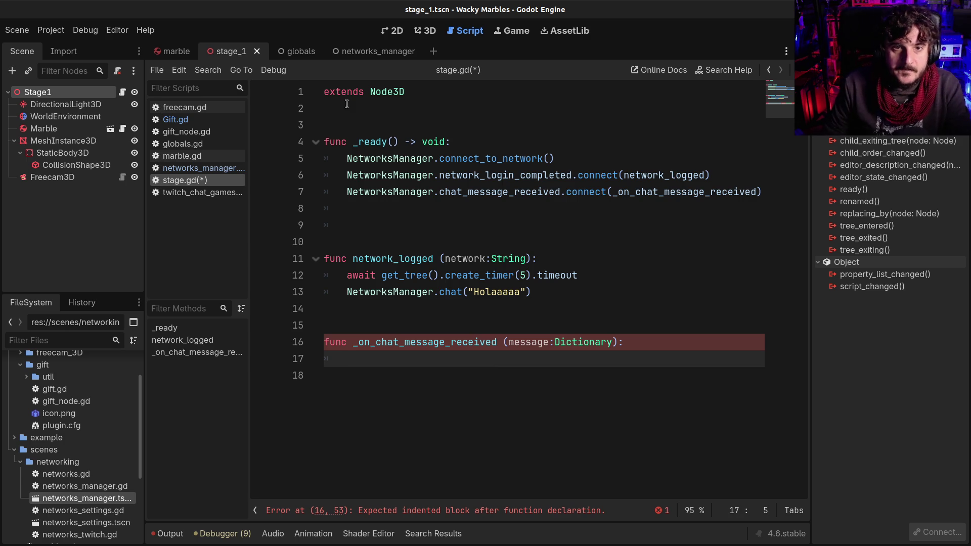
pyautogui.write('pass')
pyautogui.hotkey('ctrl', 's')
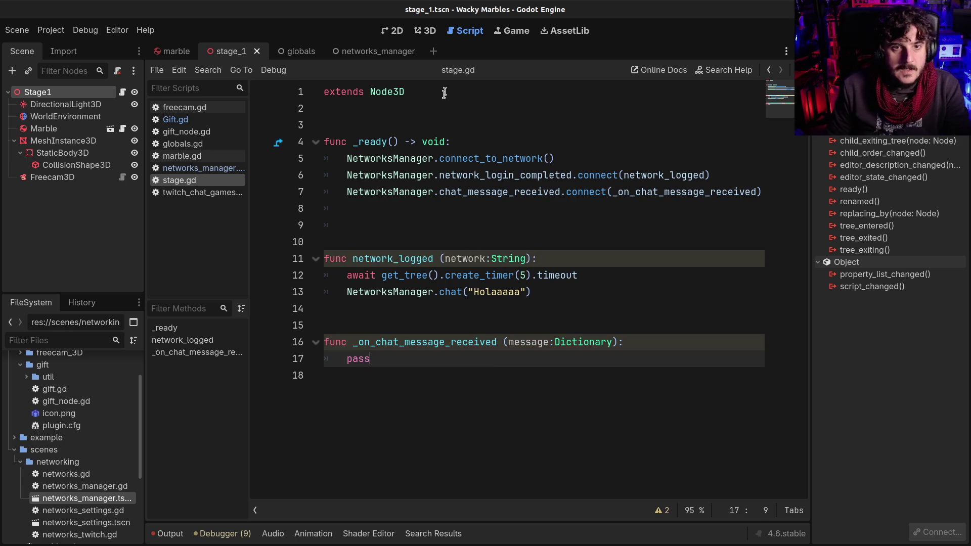
# - Add var marble_preload = preload("res://scenes/marble.tscn") on line 3 and save
pyautogui.click(448, 109)
pyautogui.press('Return')
pyautogui.press('Return')
pyautogui.press('Return')
pyautogui.press('Up')
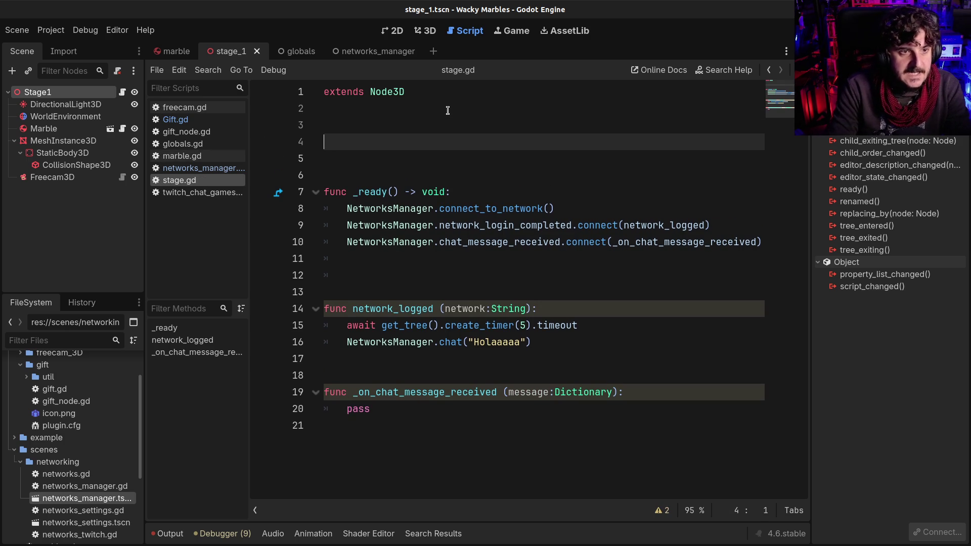
pyautogui.press('BackSpace')
pyautogui.press('BackSpace')
pyautogui.write('var marble_')
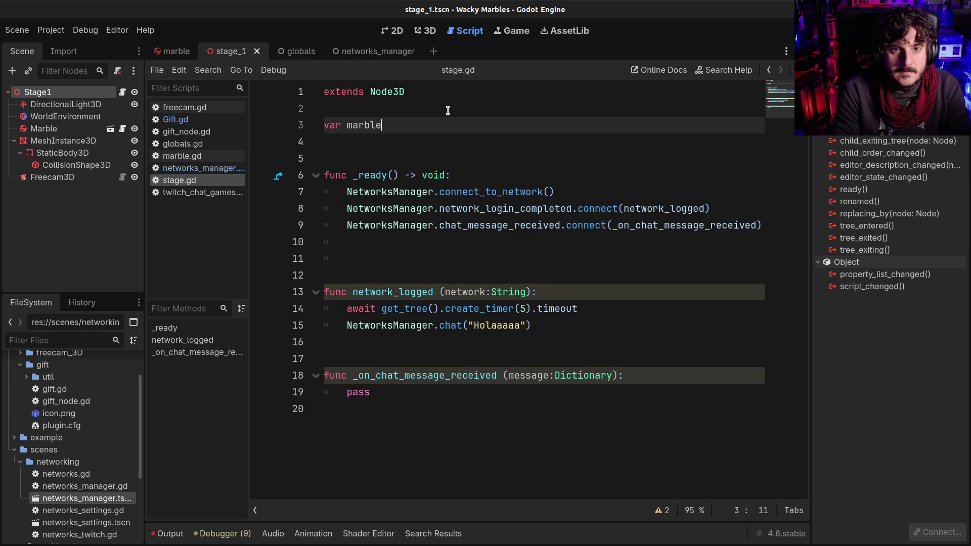
pyautogui.write('preload =')
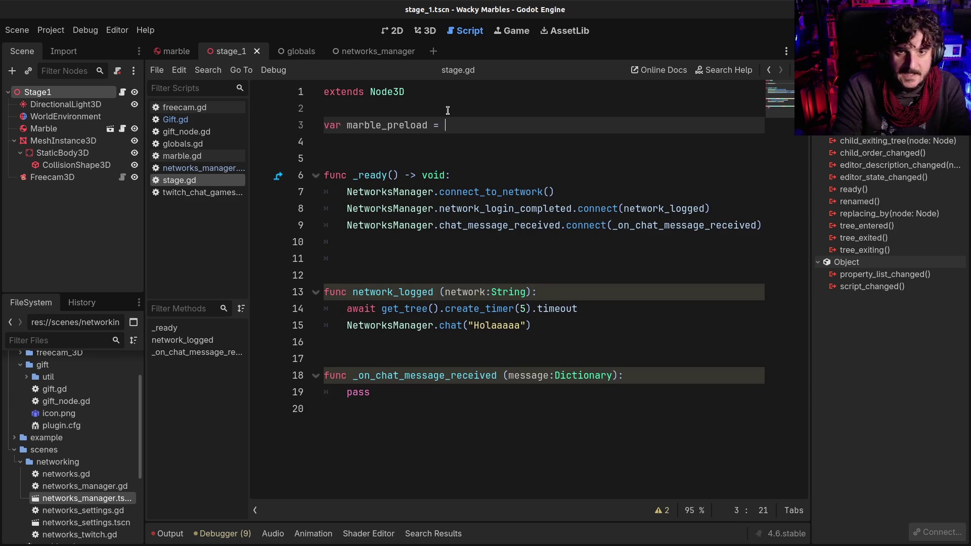
pyautogui.press('BackSpace')
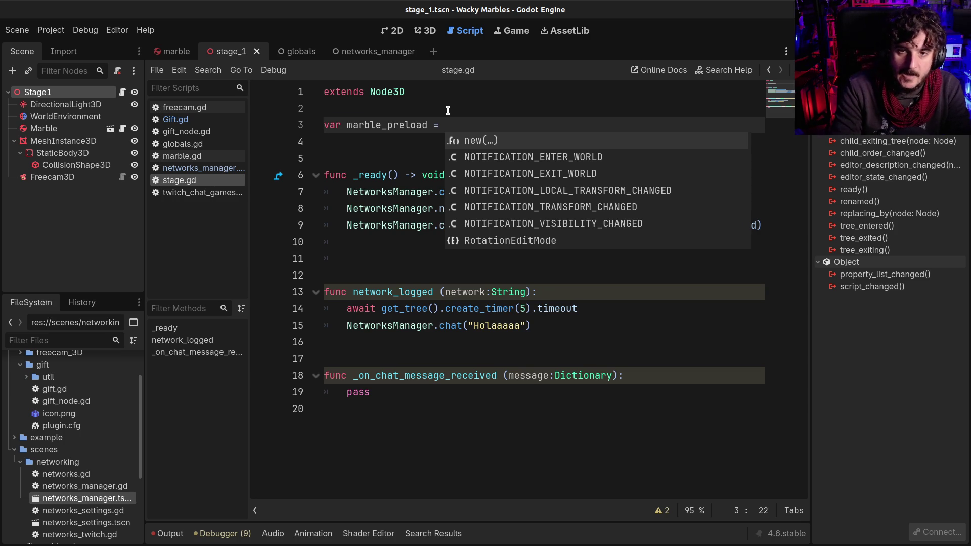
pyautogui.write('preload(')
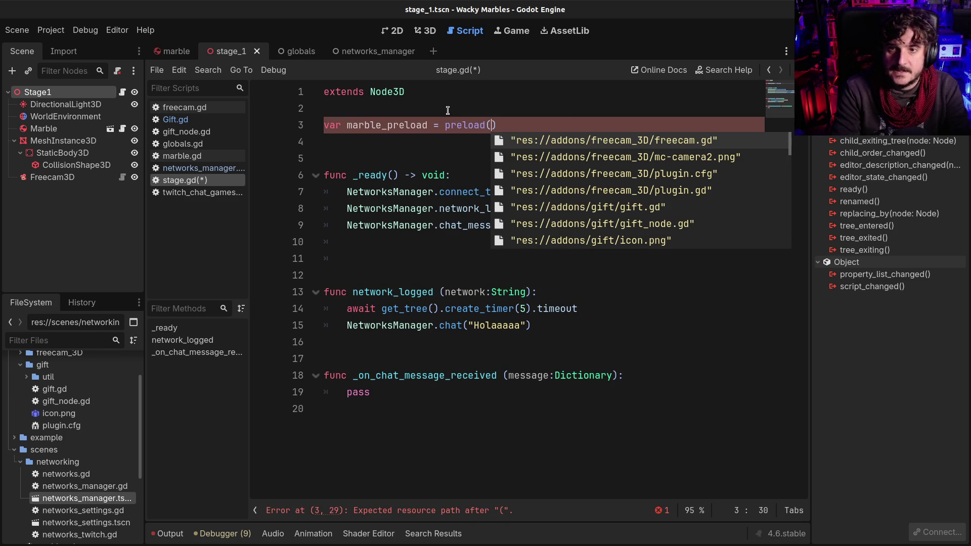
pyautogui.write('mar')
pyautogui.press('Down')
pyautogui.press('Return')
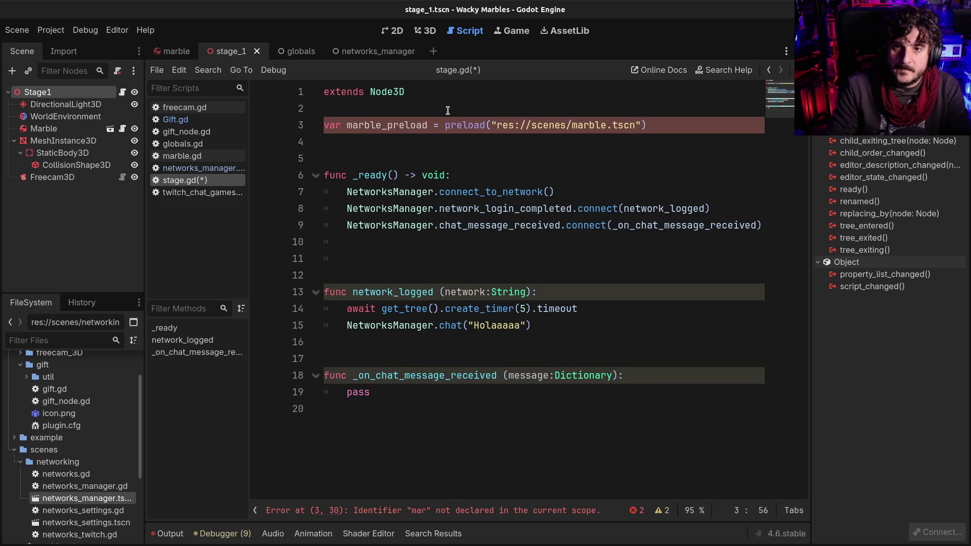
pyautogui.hotkey('ctrl', 's')
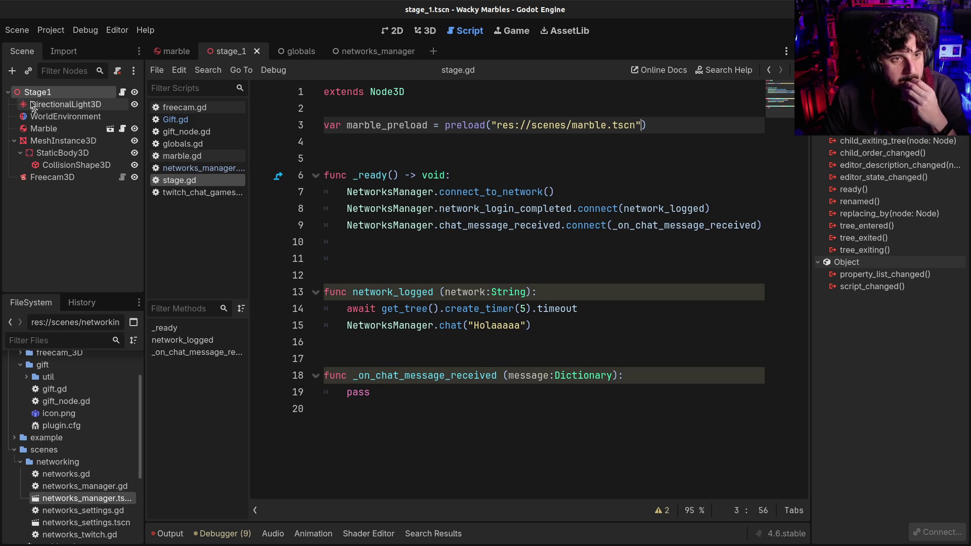
# - Add a new Node3D to the stage_1 scene under Stage1
pyautogui.hotkey('ctrl', 'a')
pyautogui.write('marbles')
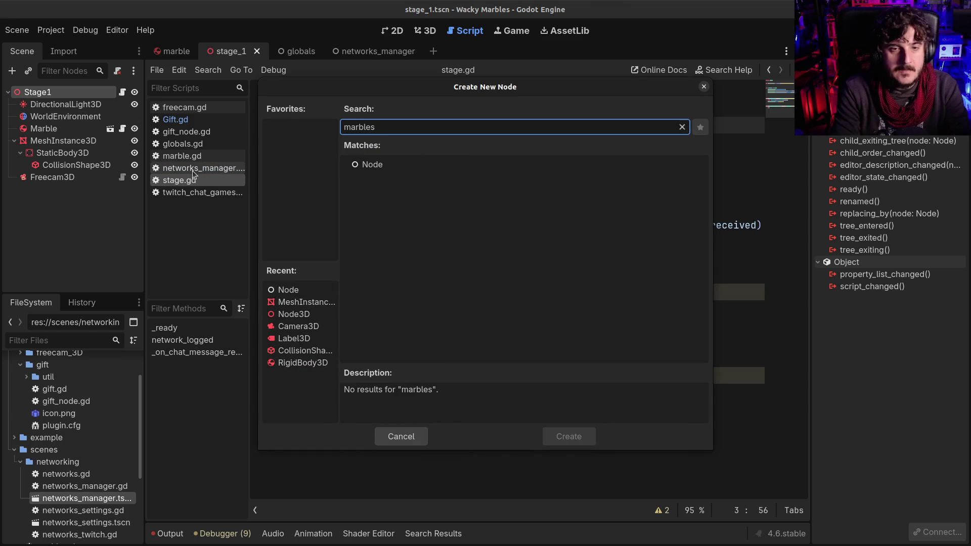
pyautogui.hotkey('ctrl', 'a')
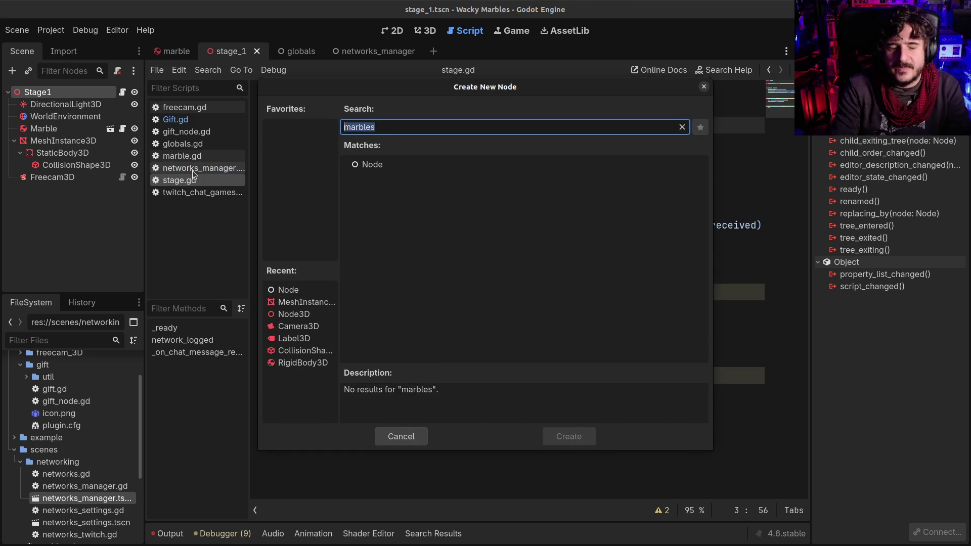
pyautogui.press('BackSpace')
pyautogui.write('b')
pyautogui.press('BackSpace')
pyautogui.write('no')
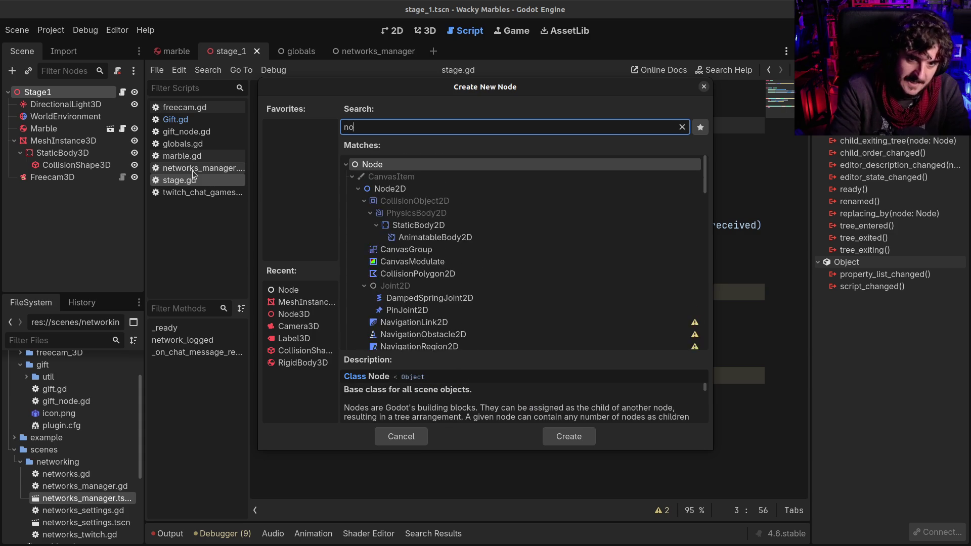
pyautogui.write('de3')
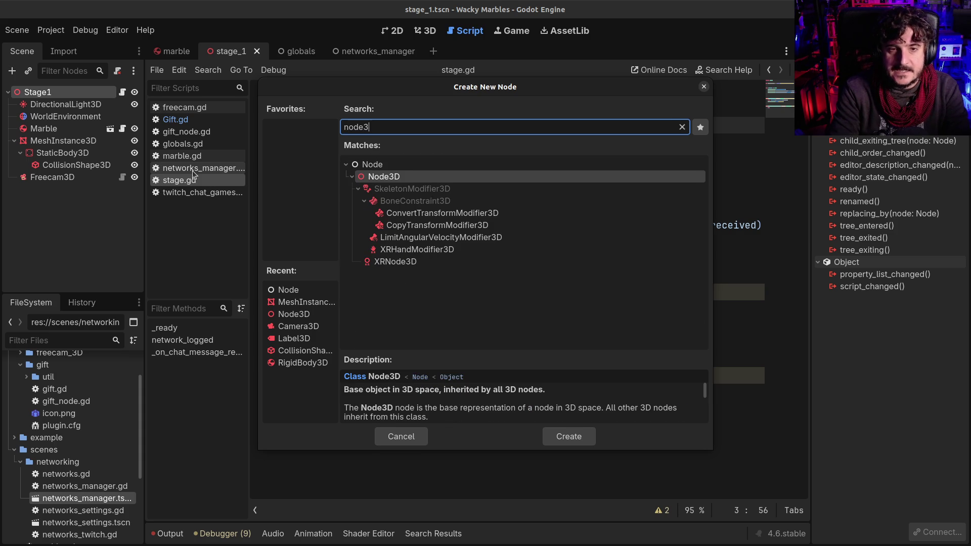
pyautogui.press('Return')
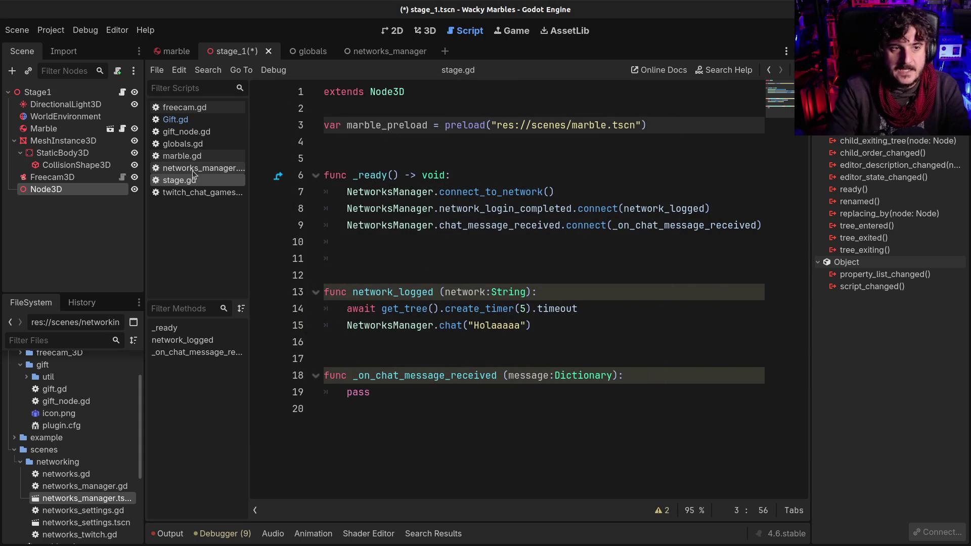
# - Rename the Node3D to MarbleManager, place it just below Marble, and view the 3D scene
pyautogui.press('F2')
pyautogui.write('Ma')
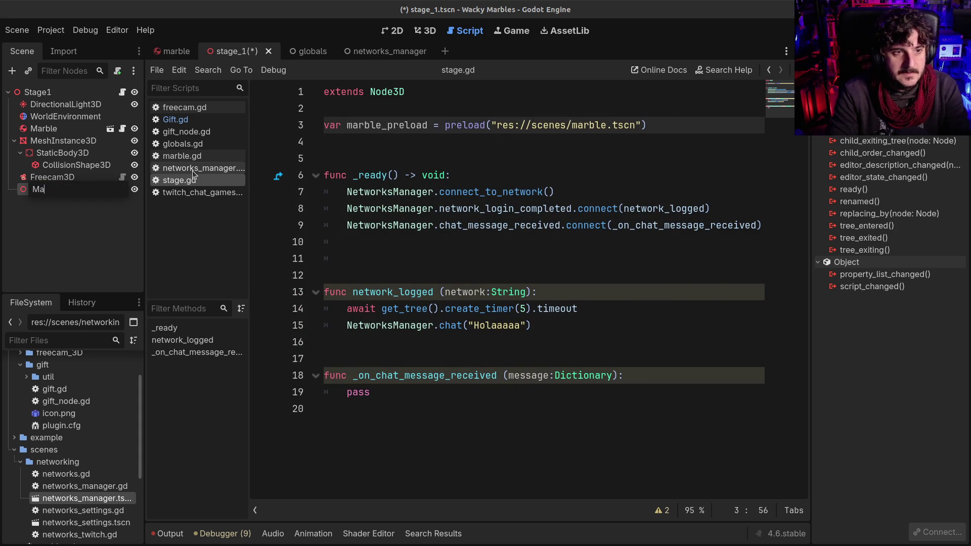
pyautogui.write('rbleManager')
pyautogui.press('Return')
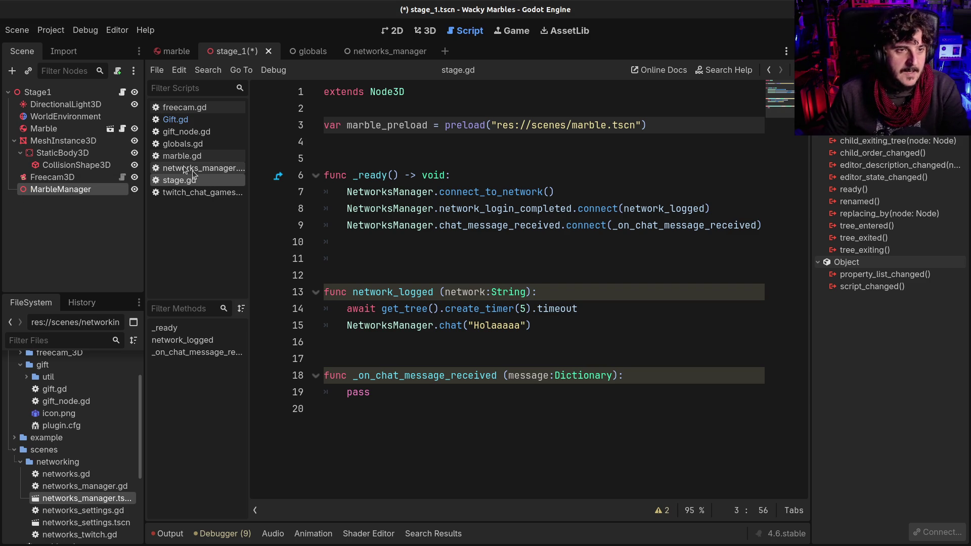
pyautogui.moveTo(73, 187); pyautogui.dragTo(79, 135)
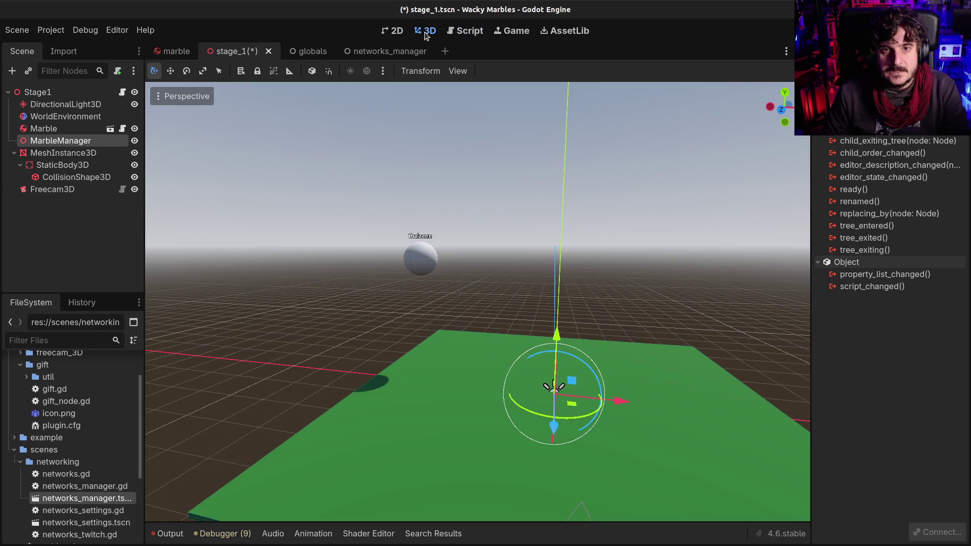
pyautogui.click(427, 30)
pyautogui.moveTo(509, 302)
pyautogui.mouseDown()
pyautogui.moveTo(455, 308)
pyautogui.moveTo(495, 298)
pyautogui.mouseUp()
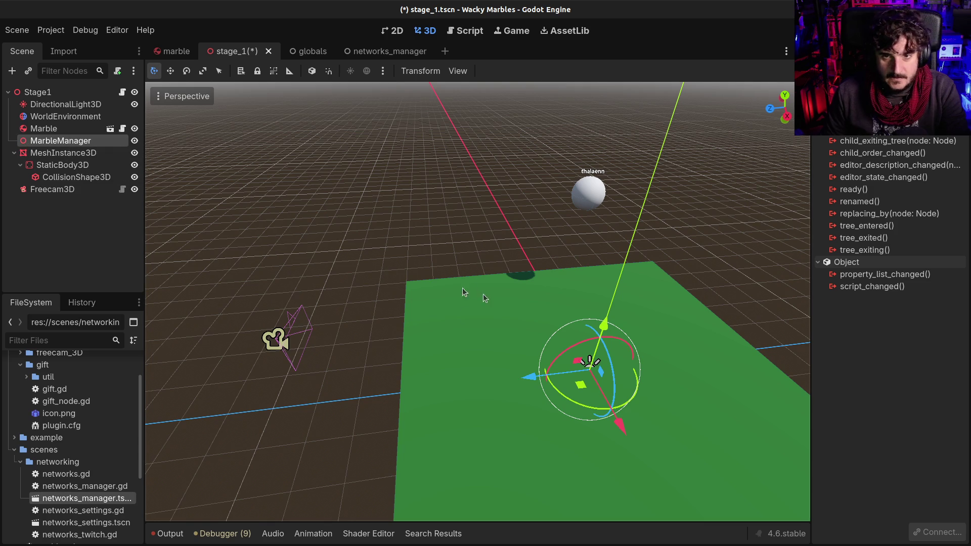
# - Add a CollisionShape3D directly under the Stage1 root by searching 'colli'
pyautogui.scroll(-2, 632, 326)
pyautogui.moveTo(631, 326); pyautogui.dragTo(57, 181)
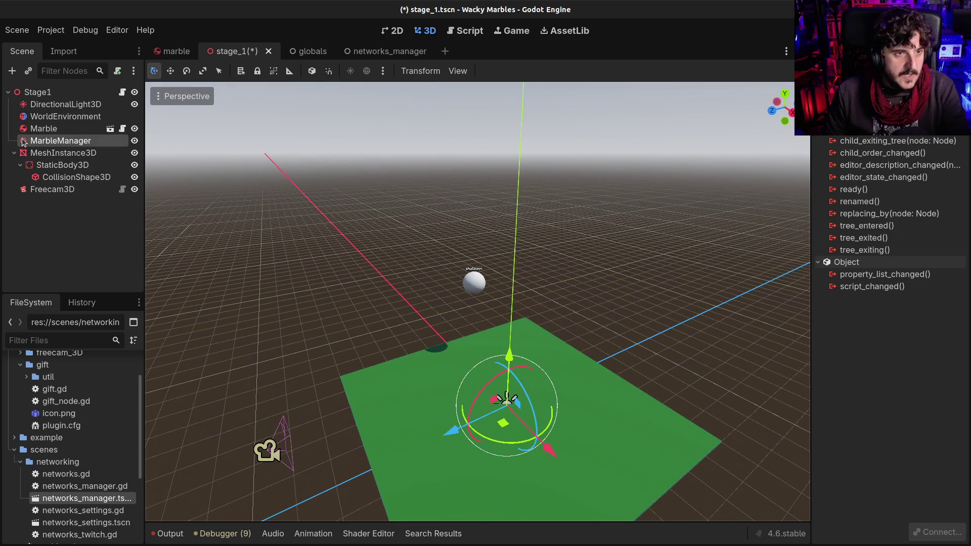
pyautogui.click(96, 93)
pyautogui.hotkey('ctrl', 'a')
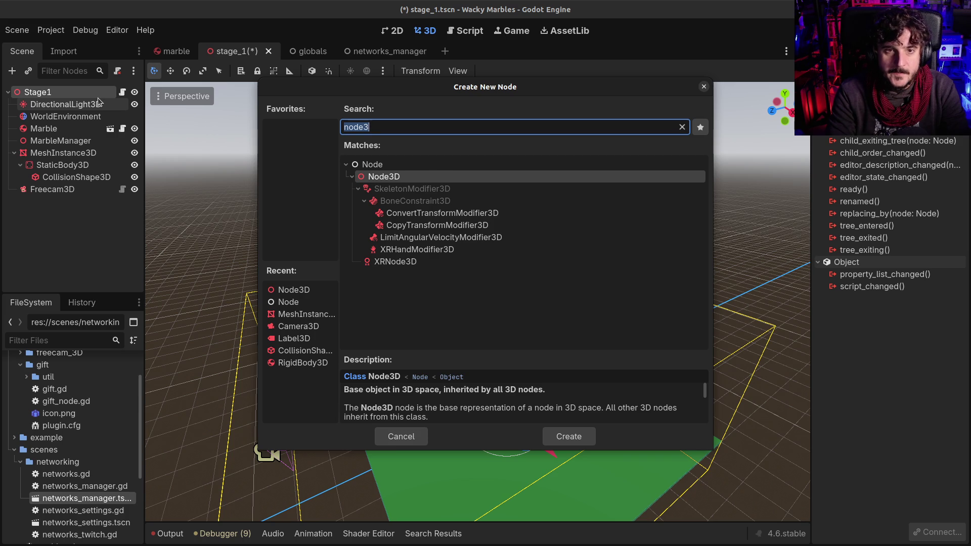
pyautogui.press('BackSpace')
pyautogui.write('p')
pyautogui.press('BackSpace')
pyautogui.write('refer')
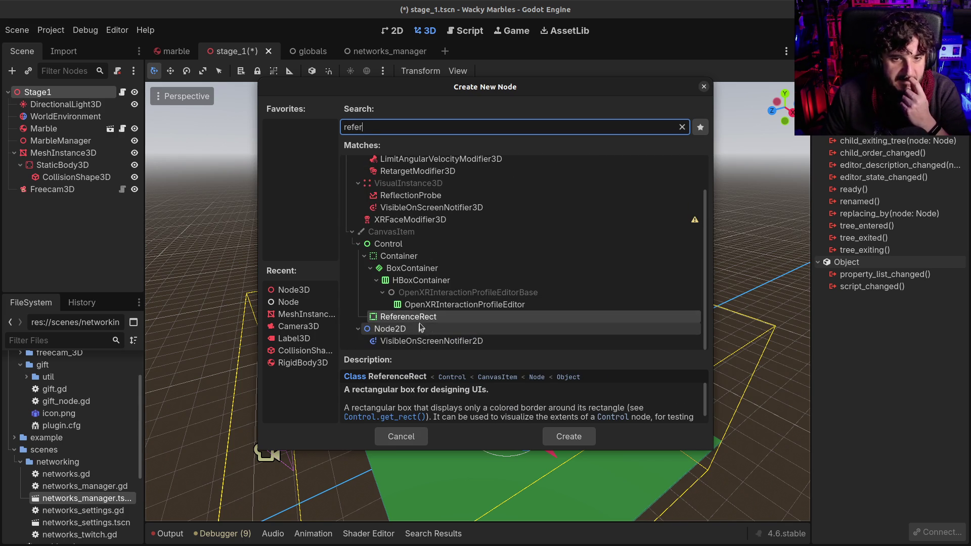
pyautogui.scroll(2, 422, 328)
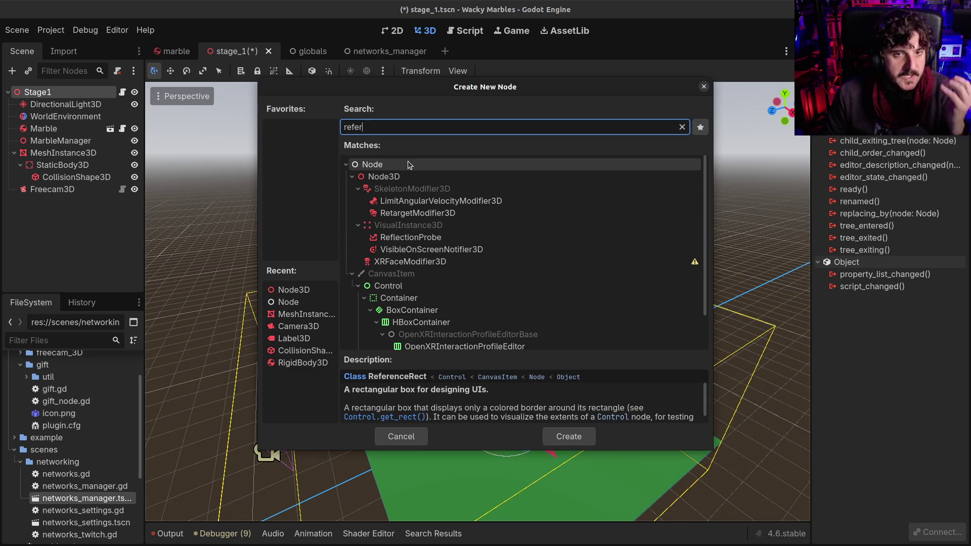
pyautogui.press('BackSpace')
pyautogui.press('BackSpace')
pyautogui.press('BackSpace')
pyautogui.press('BackSpace')
pyautogui.press('BackSpace')
pyautogui.write('colli')
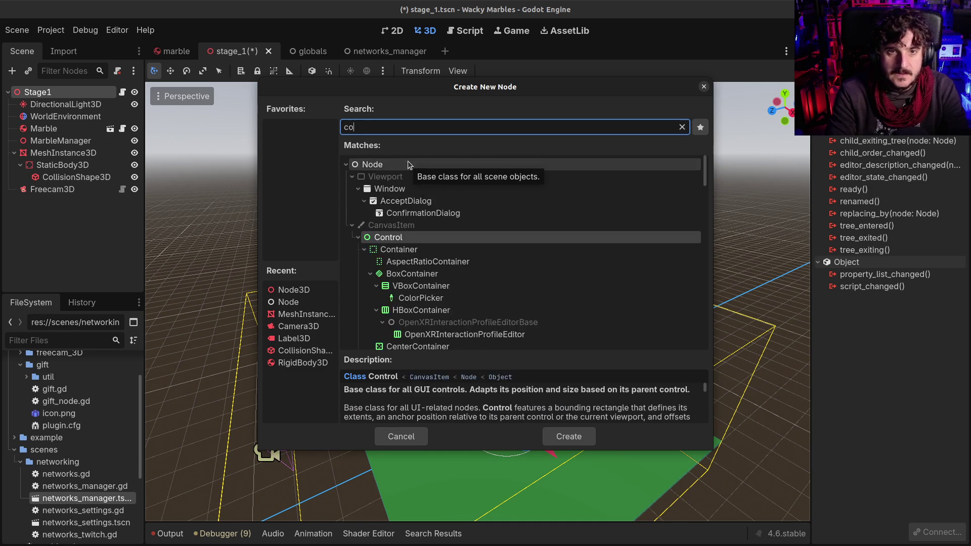
pyautogui.press('Return')
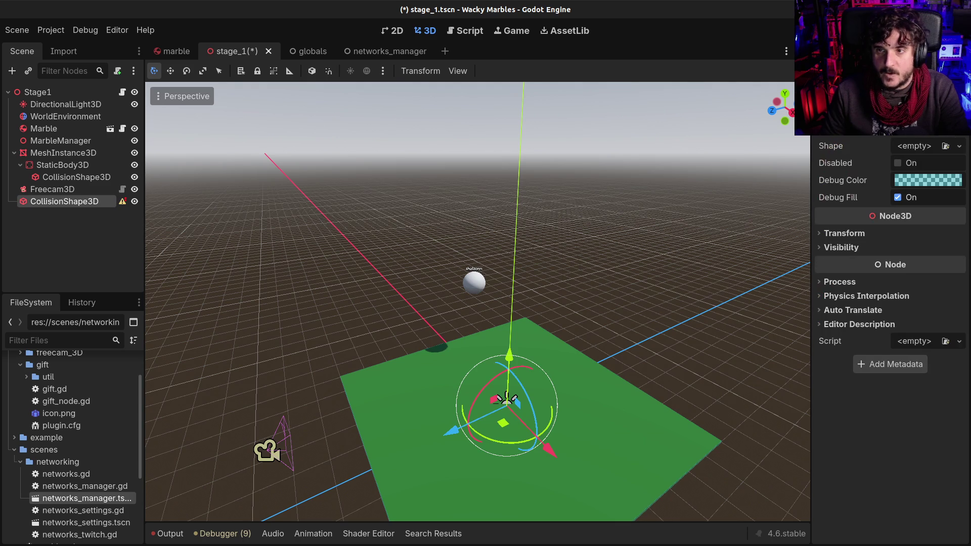
pyautogui.click(922, 151)
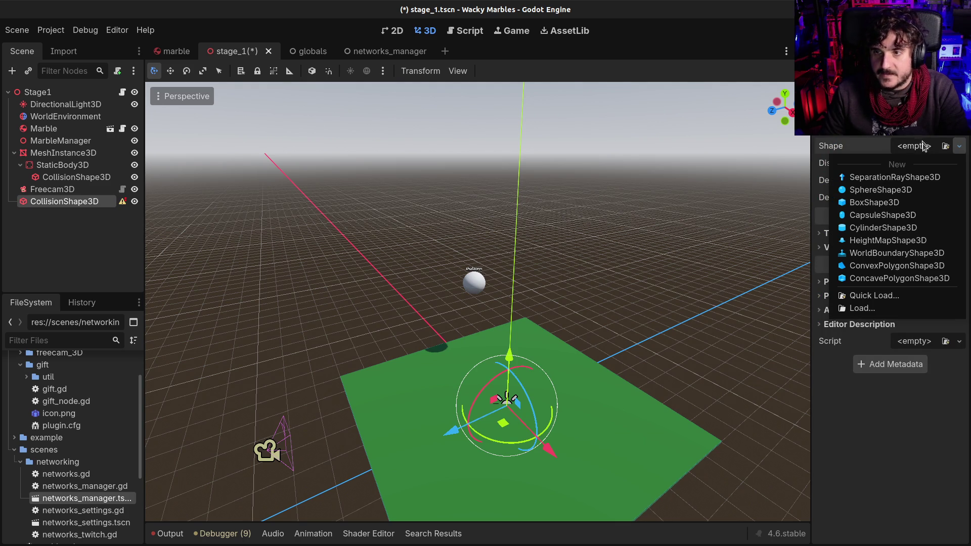
# - Give the CollisionShape3D a New BoxShape3D and raise it above the plane
pyautogui.click(900, 207)
pyautogui.moveTo(421, 380); pyautogui.dragTo(400, 95)
pyautogui.doubleClick(72, 201)
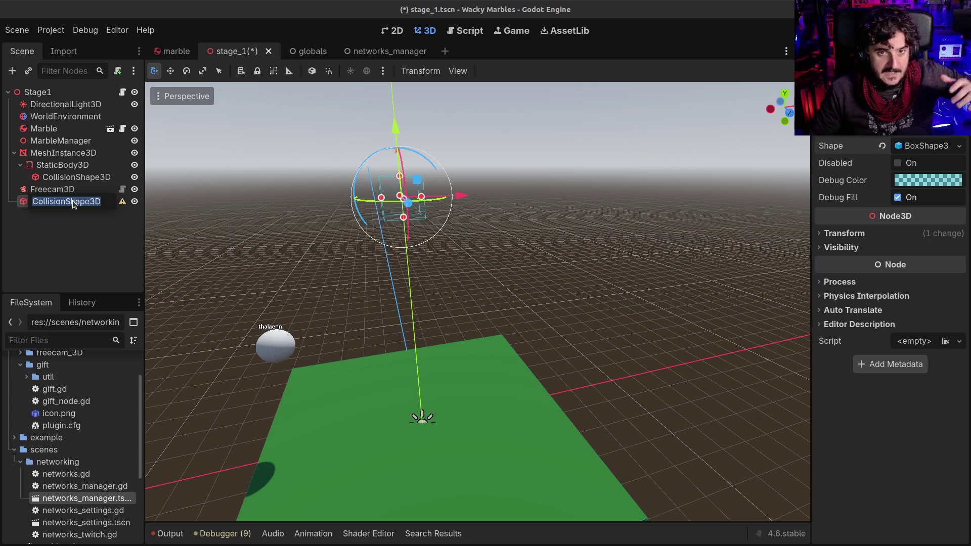
# - Enlarge the box by stretching its size handles along X, Y and Z
pyautogui.moveTo(332, 107)
pyautogui.mouseDown()
pyautogui.moveTo(430, 250)
pyautogui.moveTo(462, 396)
pyautogui.mouseUp()
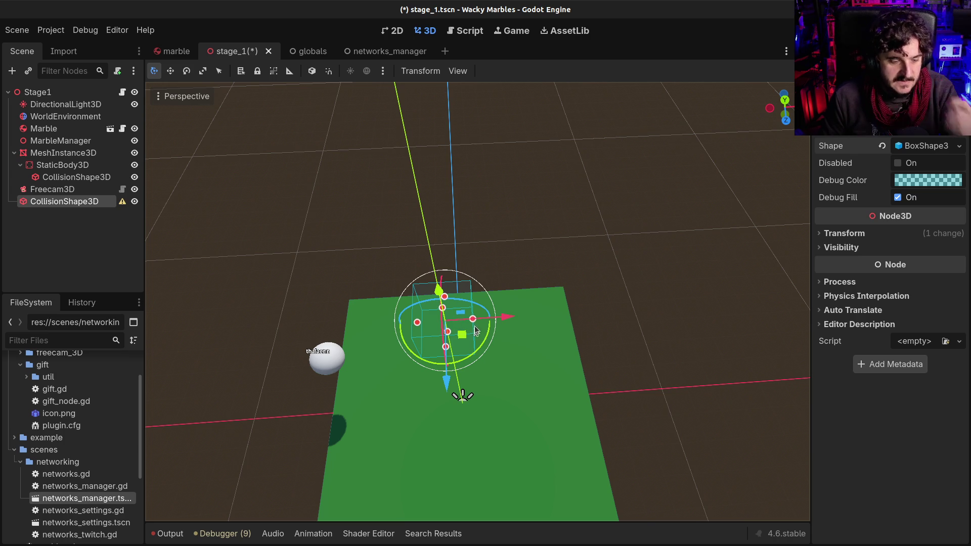
pyautogui.moveTo(476, 319)
pyautogui.mouseDown()
pyautogui.moveTo(514, 321)
pyautogui.moveTo(326, 254)
pyautogui.mouseUp()
pyautogui.moveTo(436, 217); pyautogui.dragTo(430, 133)
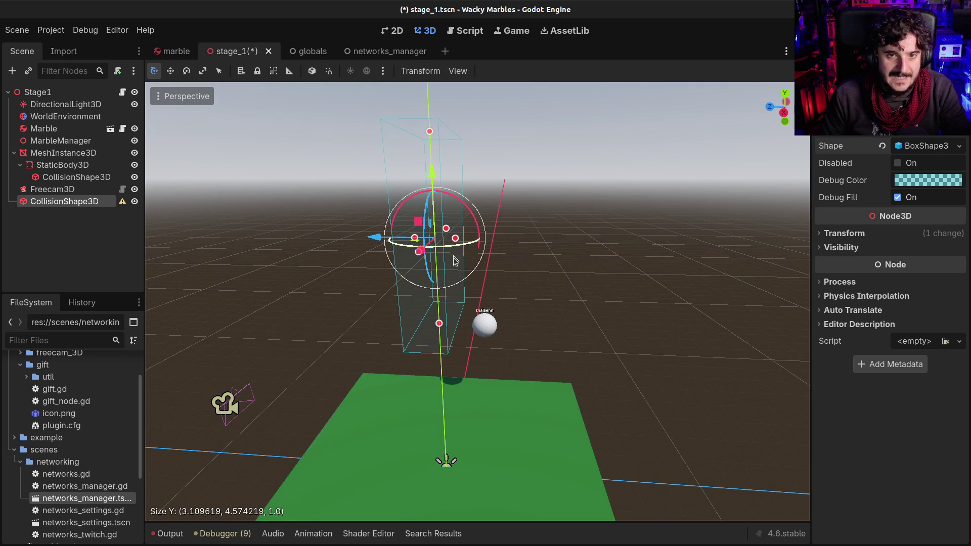
pyautogui.scroll(2, 456, 253)
pyautogui.moveTo(438, 216)
pyautogui.mouseDown()
pyautogui.moveTo(524, 219)
pyautogui.moveTo(469, 275)
pyautogui.moveTo(408, 270)
pyautogui.mouseUp()
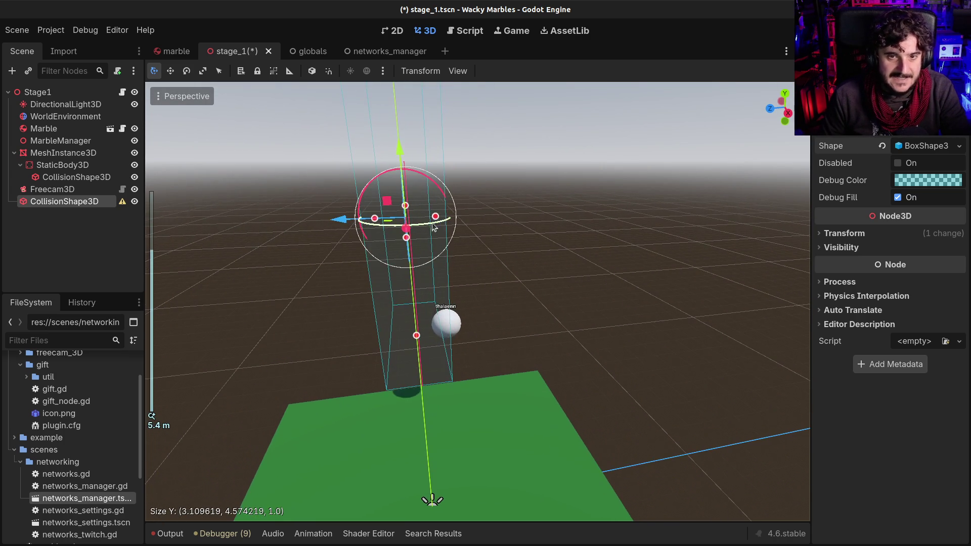
pyautogui.scroll(-3, 498, 243)
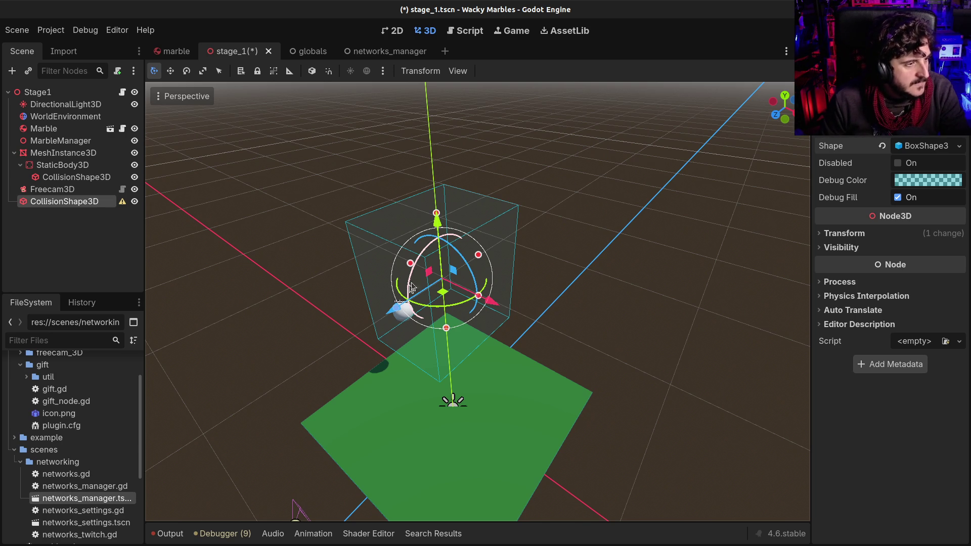
pyautogui.moveTo(379, 267); pyautogui.dragTo(524, 275)
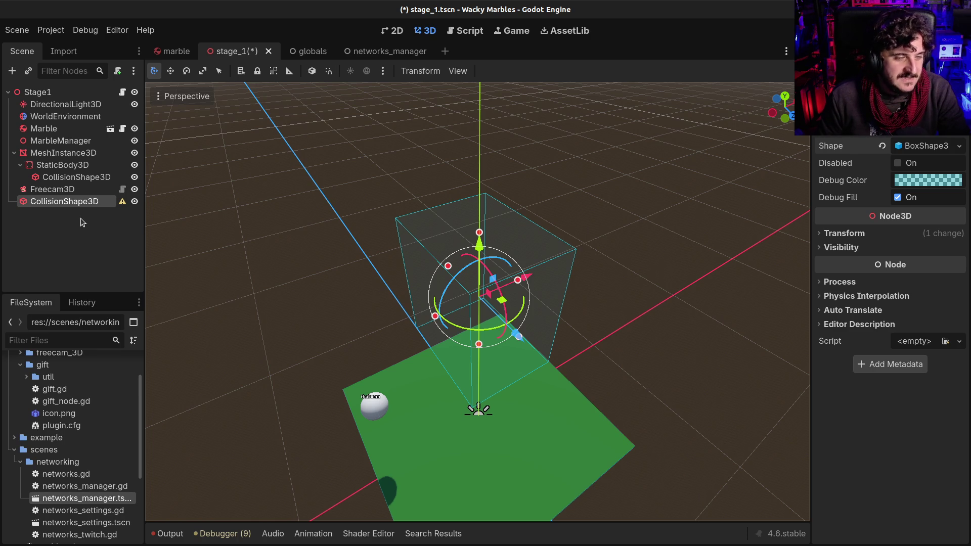
# - Keep the shape enabled and set its debug colour to a fully opaque dark green
pyautogui.click(905, 163)
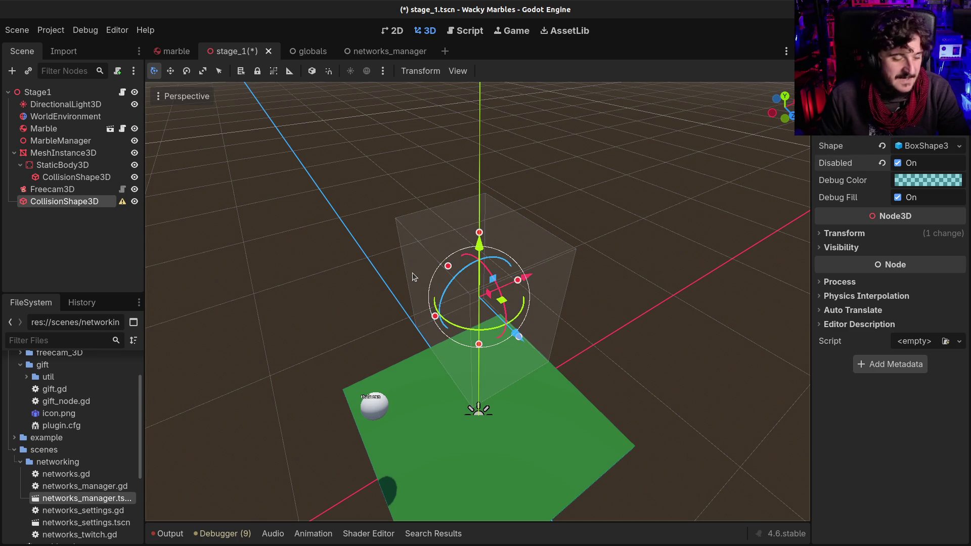
pyautogui.click(909, 164)
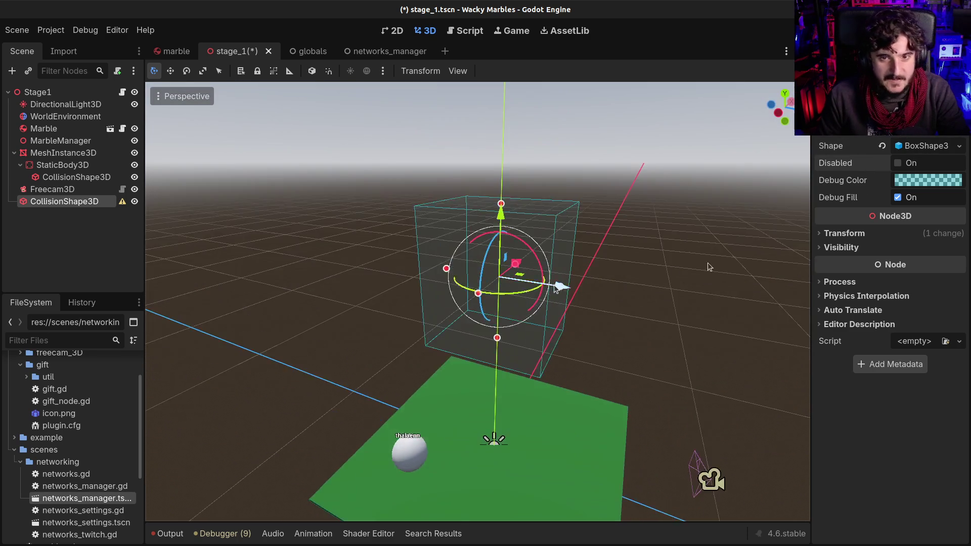
pyautogui.click(928, 180)
pyautogui.click(853, 276)
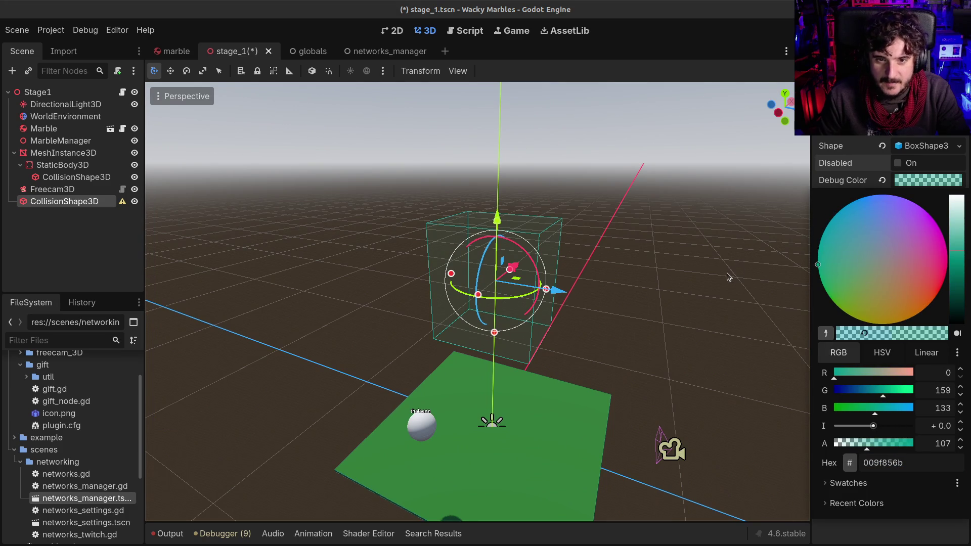
pyautogui.moveTo(875, 443); pyautogui.dragTo(936, 444)
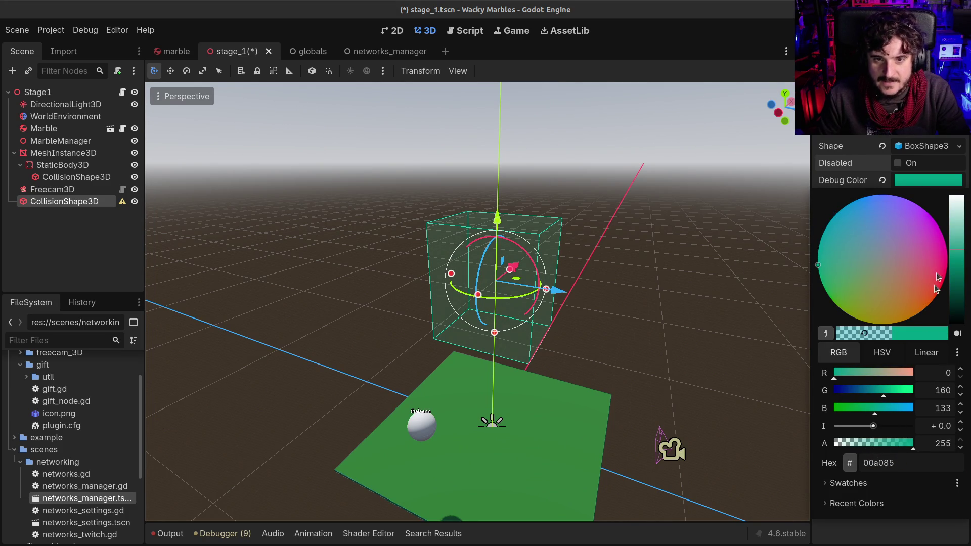
pyautogui.click(828, 295)
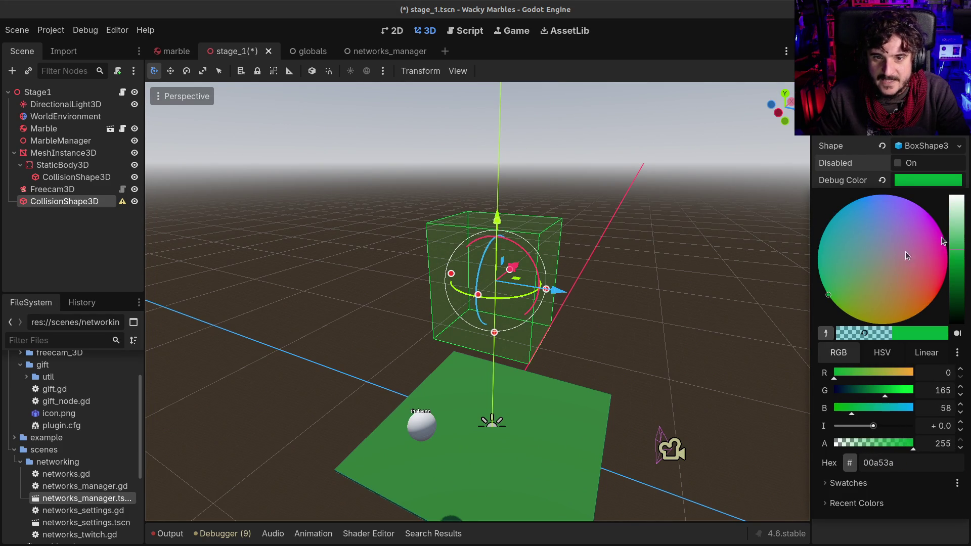
pyautogui.moveTo(959, 250); pyautogui.dragTo(958, 256)
pyautogui.moveTo(429, 235)
pyautogui.mouseDown()
pyautogui.moveTo(663, 271)
pyautogui.moveTo(582, 251)
pyautogui.moveTo(602, 238)
pyautogui.moveTo(577, 265)
pyautogui.moveTo(582, 213)
pyautogui.moveTo(612, 230)
pyautogui.moveTo(458, 238)
pyautogui.mouseUp()
# - Save the stage_1 scene
pyautogui.scroll(-3, 582, 251)
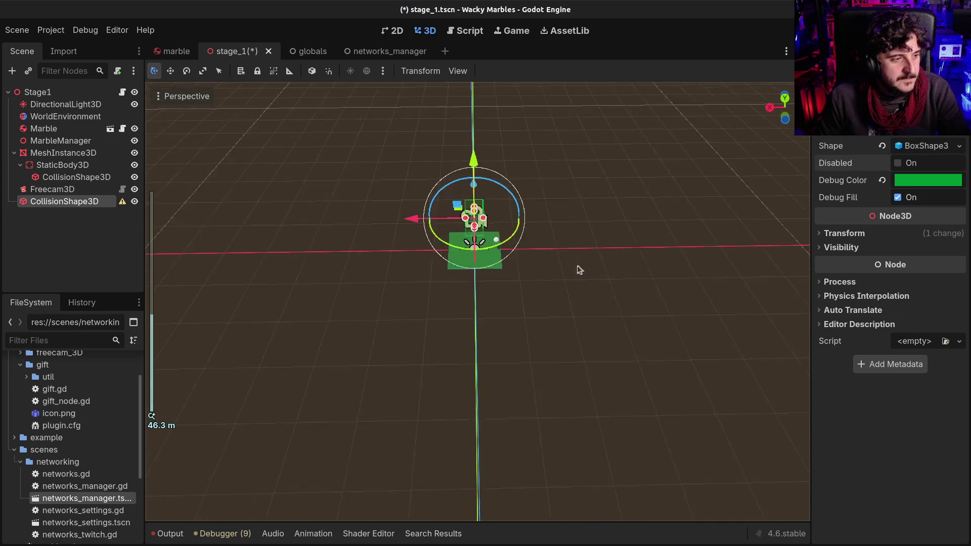
pyautogui.scroll(5, 577, 266)
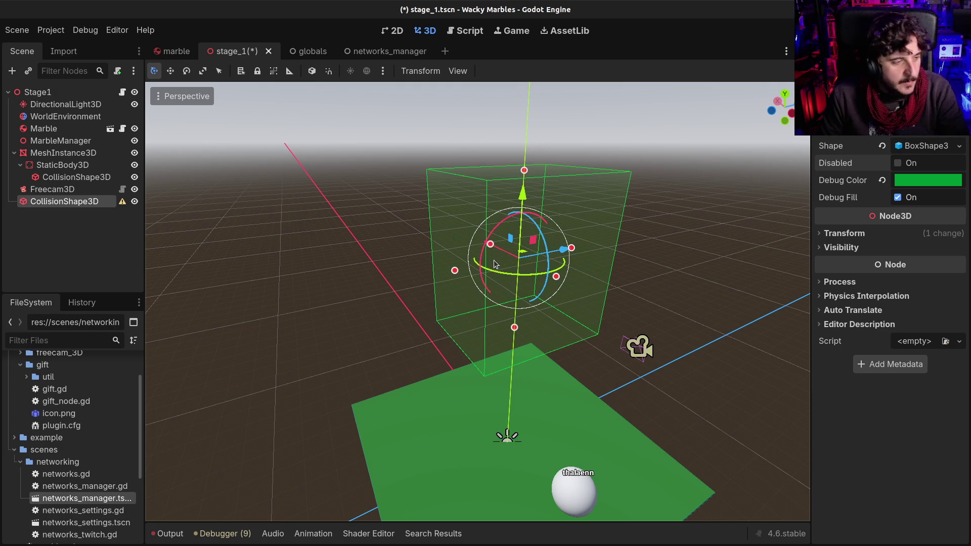
pyautogui.hotkey('ctrl', 's')
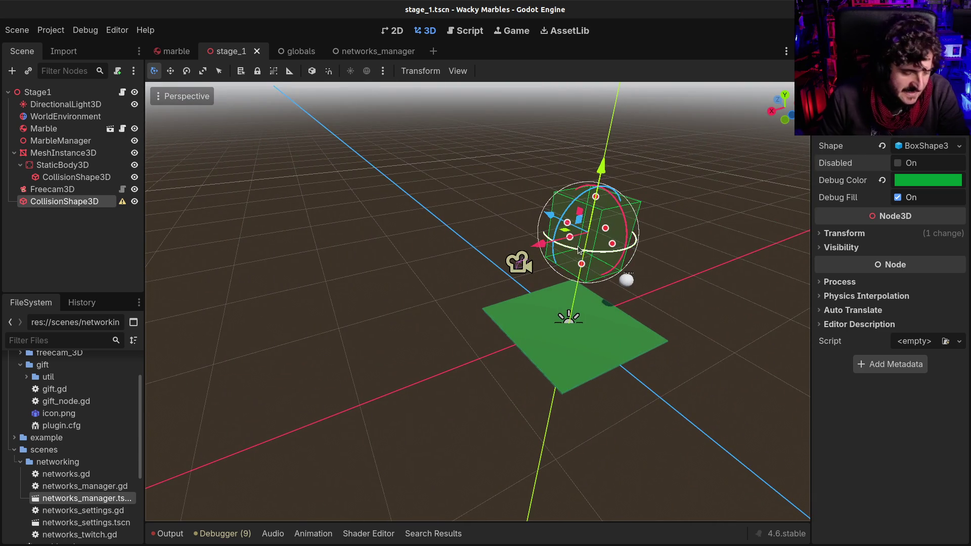
# - Rename the collision box node to Start and move it just below Marble
pyautogui.press('f')
pyautogui.doubleClick(80, 200)
pyautogui.write('Start')
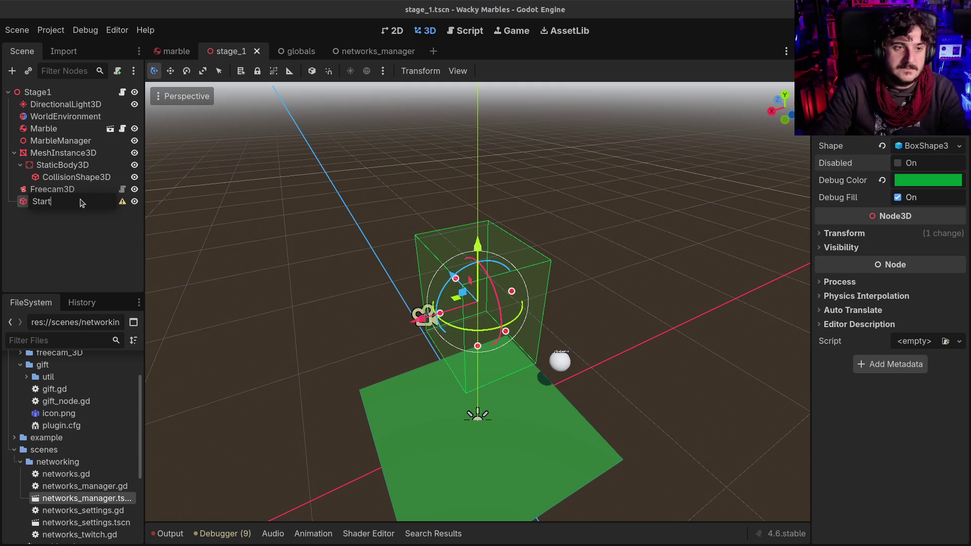
pyautogui.press('Return')
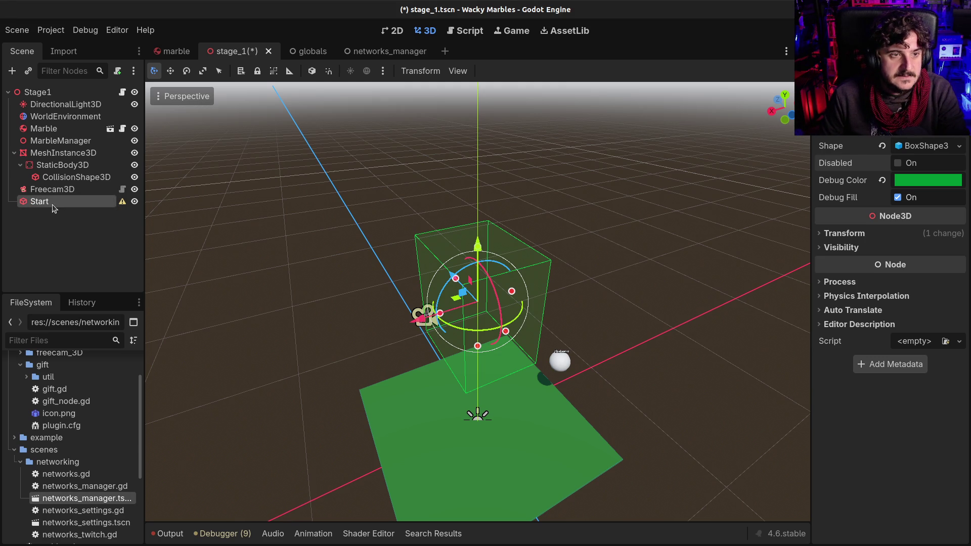
pyautogui.moveTo(48, 202)
pyautogui.mouseDown()
pyautogui.moveTo(71, 145)
pyautogui.moveTo(69, 135)
pyautogui.moveTo(56, 139)
pyautogui.mouseUp()
pyautogui.moveTo(443, 362); pyautogui.dragTo(533, 334)
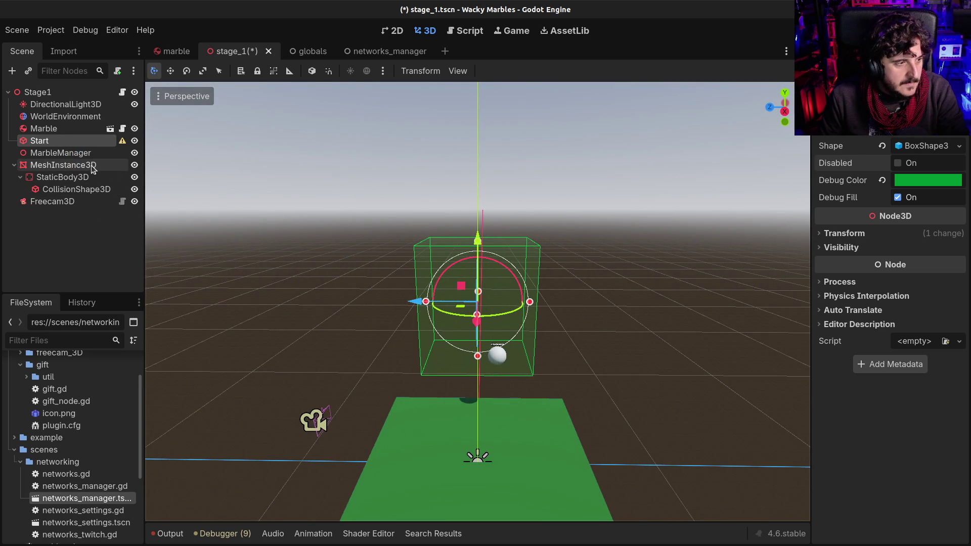
# - Extend the node's name to StartSpawn and save the scene
pyautogui.doubleClick(53, 140)
pyautogui.press('Right')
pyautogui.write('So')
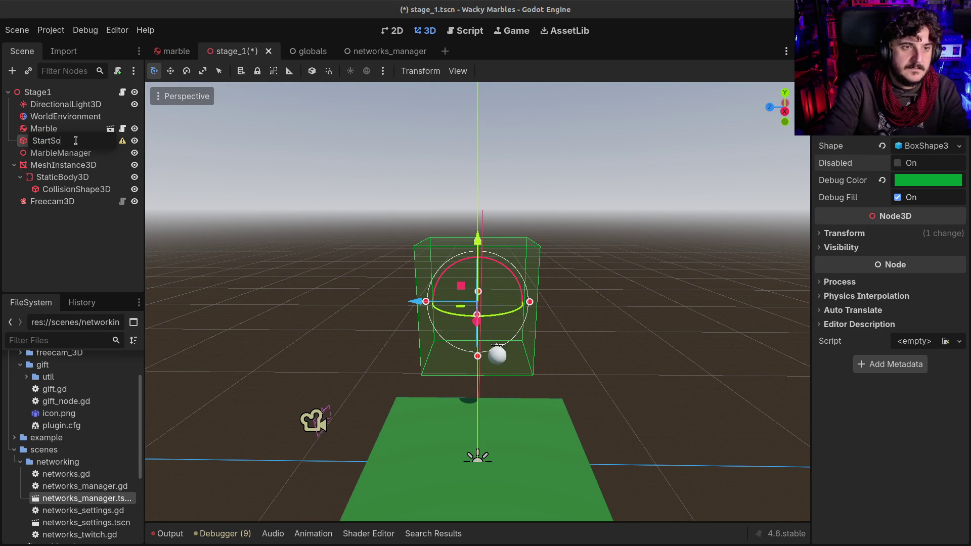
pyautogui.press('Return')
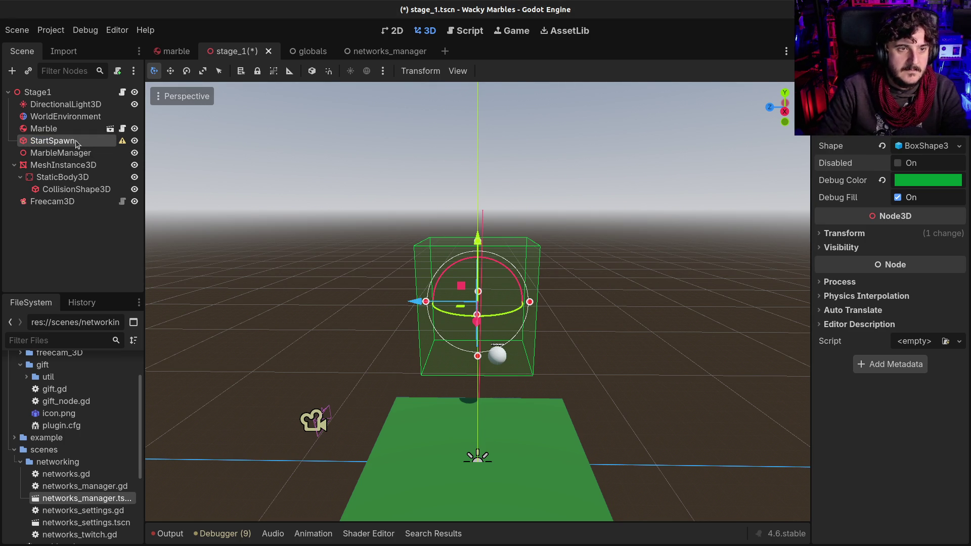
pyautogui.hotkey('ctrl', 's')
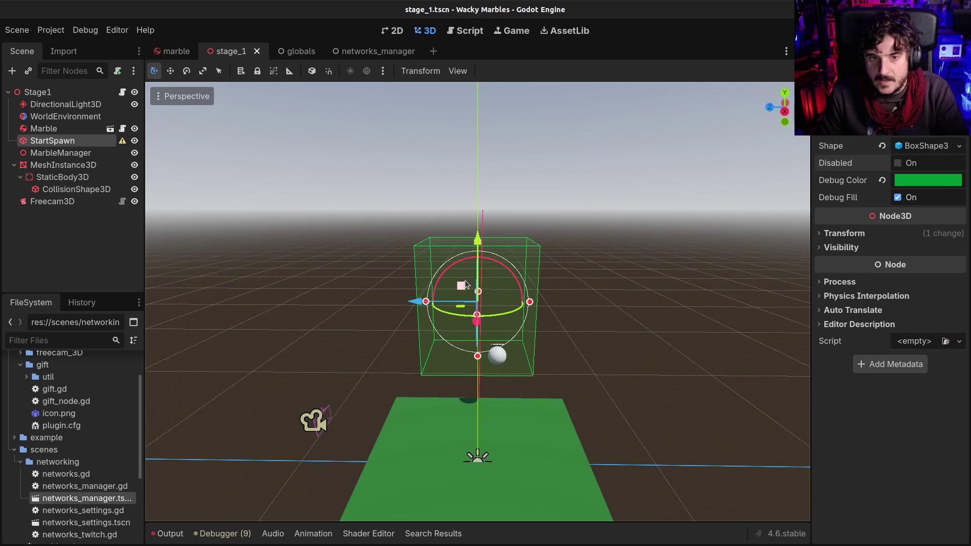
pyautogui.moveTo(465, 285); pyautogui.dragTo(283, 222)
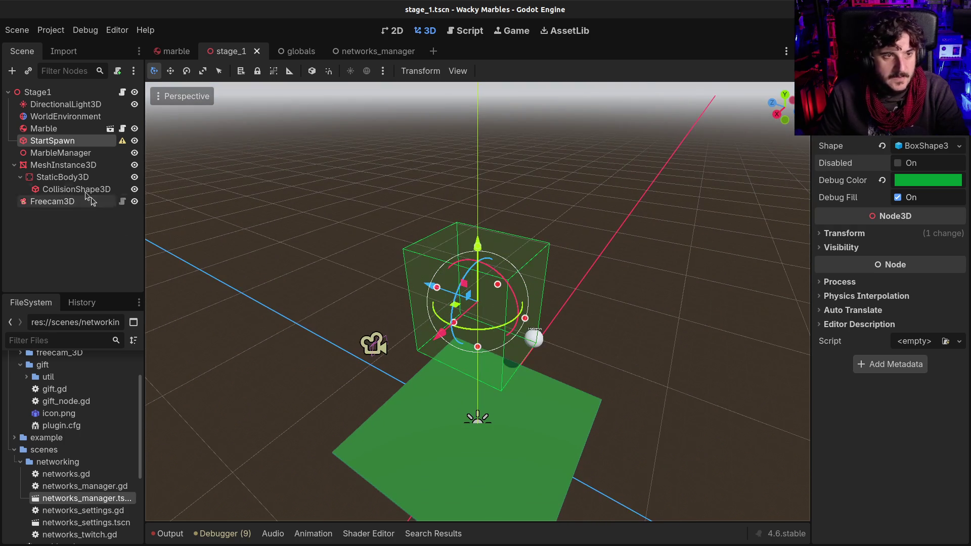
pyautogui.click(55, 154)
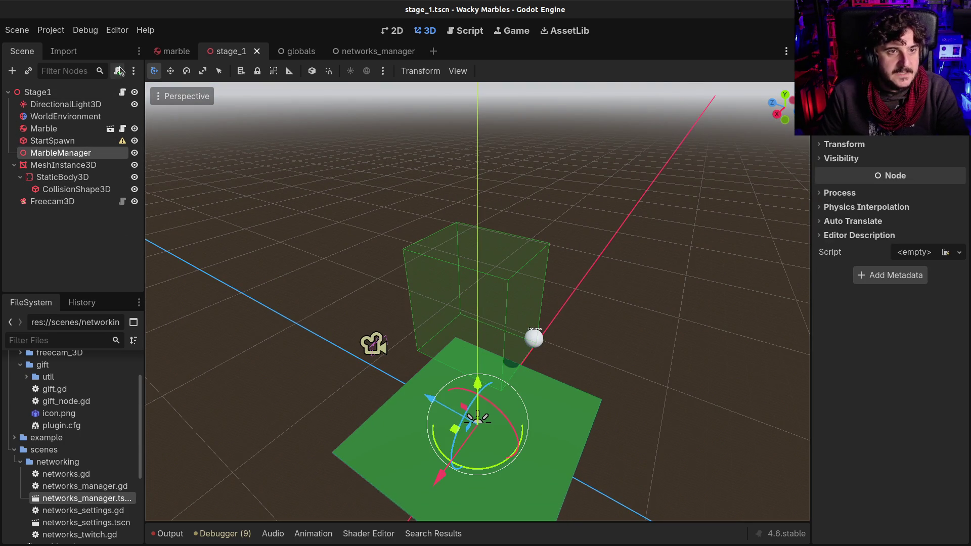
# - Attach a new marble_manager.gd script to the MarbleManager node
pyautogui.click(117, 71)
pyautogui.click(546, 412)
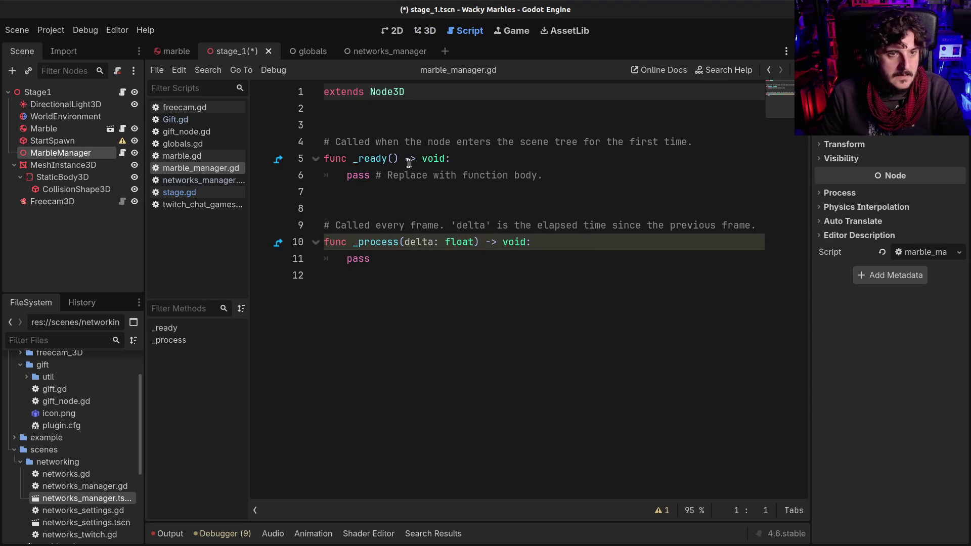
pyautogui.click(350, 122)
pyautogui.press('Return')
pyautogui.press('Return')
pyautogui.press('Up')
pyautogui.press('Up')
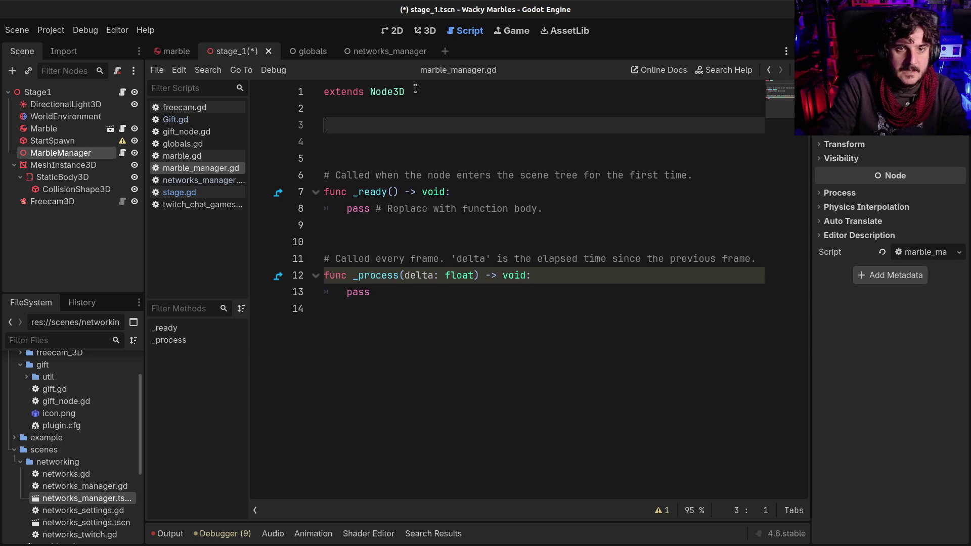
pyautogui.write('xpo')
pyautogui.press('Return')
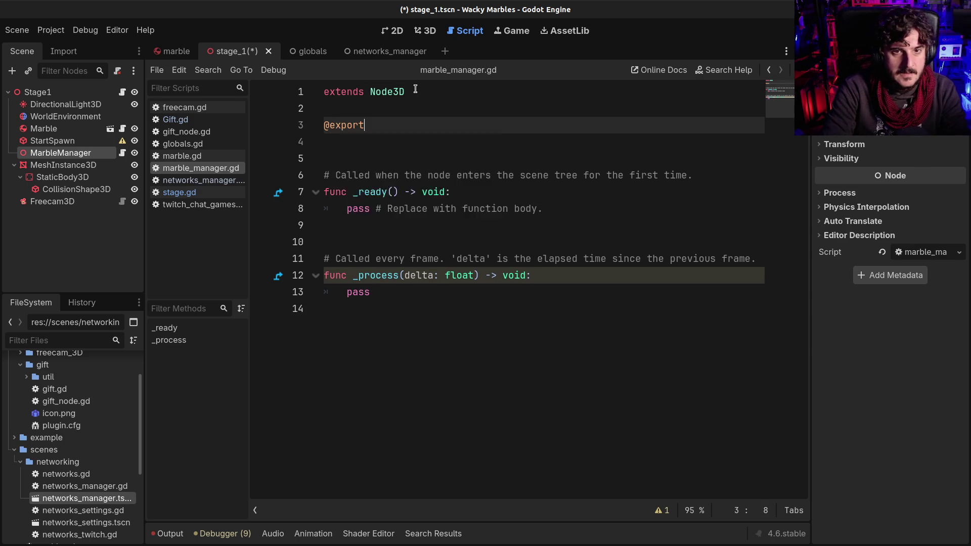
pyautogui.write(' var start_spawn:')
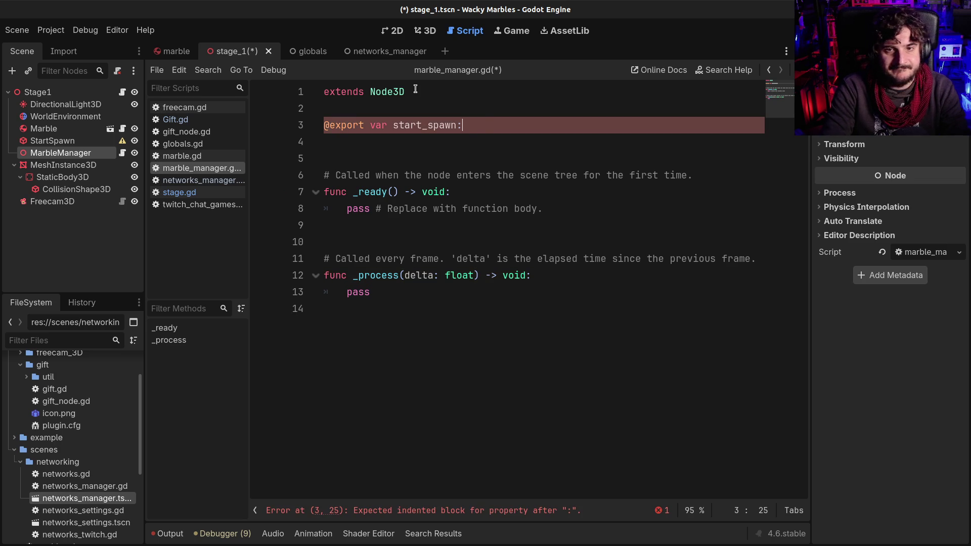
pyautogui.write('e')
pyautogui.press('Down')
pyautogui.press('Down')
pyautogui.press('Return')
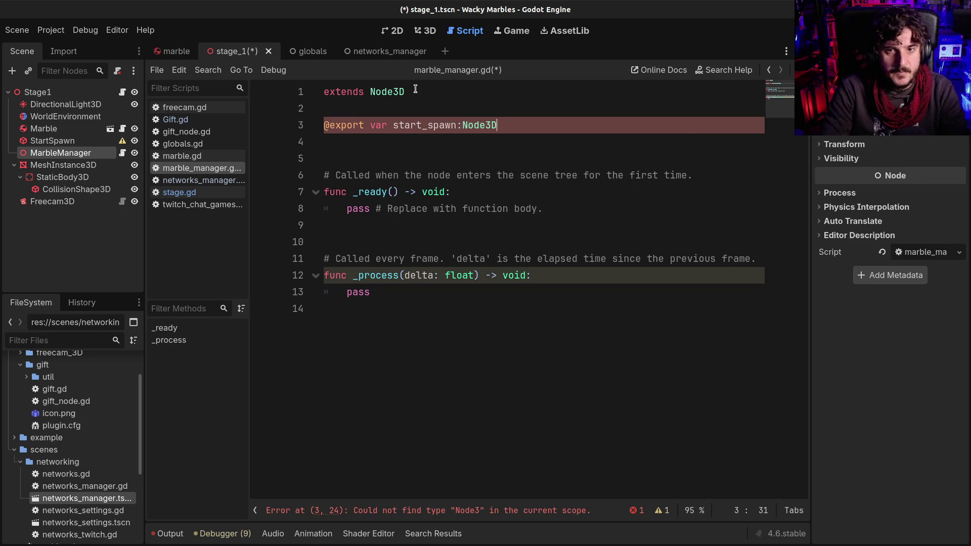
pyautogui.hotkey('ctrl', 's')
# - Assign StartSpawn to Start Spawn, then delete the template _ready and _process functions and save
pyautogui.moveTo(52, 141); pyautogui.dragTo(817, 146)
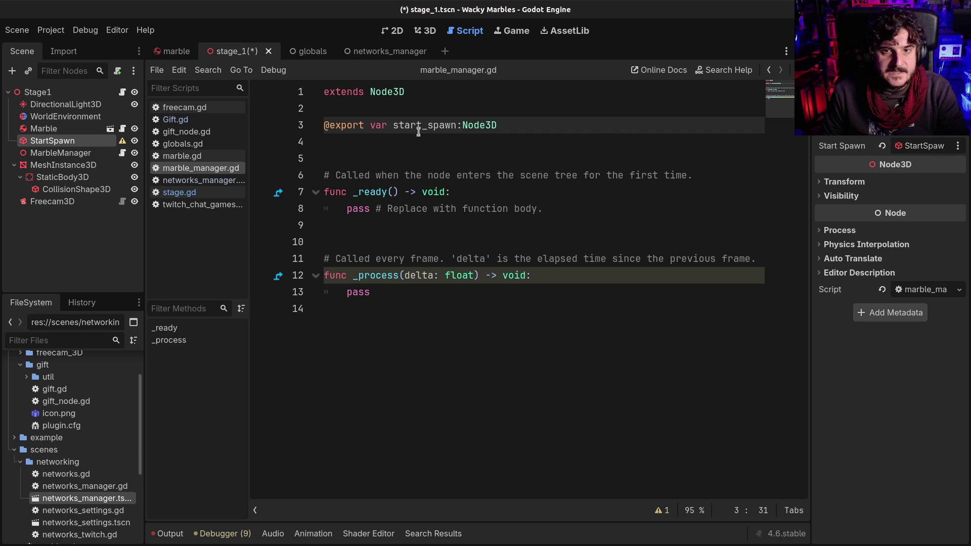
pyautogui.click(387, 175)
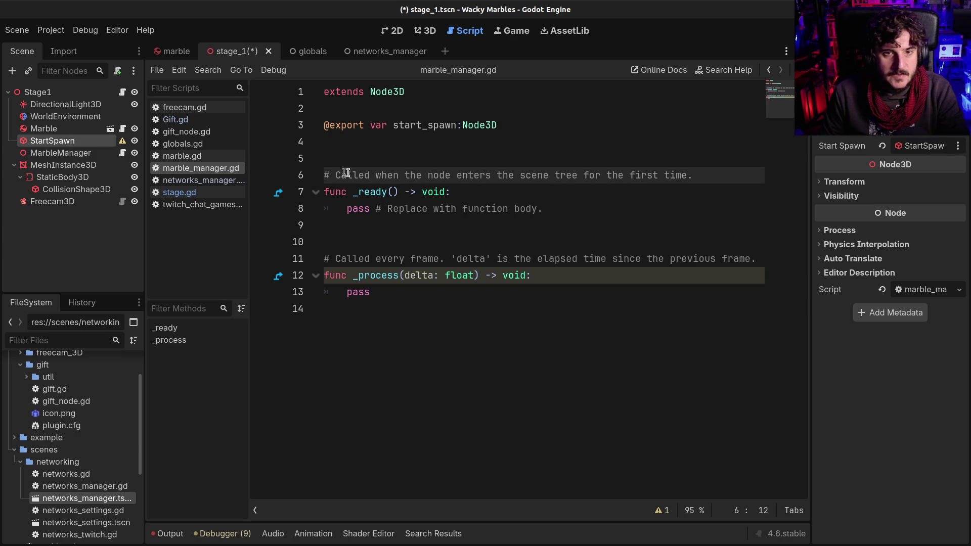
pyautogui.moveTo(323, 172)
pyautogui.mouseDown()
pyautogui.moveTo(434, 232)
pyautogui.moveTo(466, 313)
pyautogui.mouseUp()
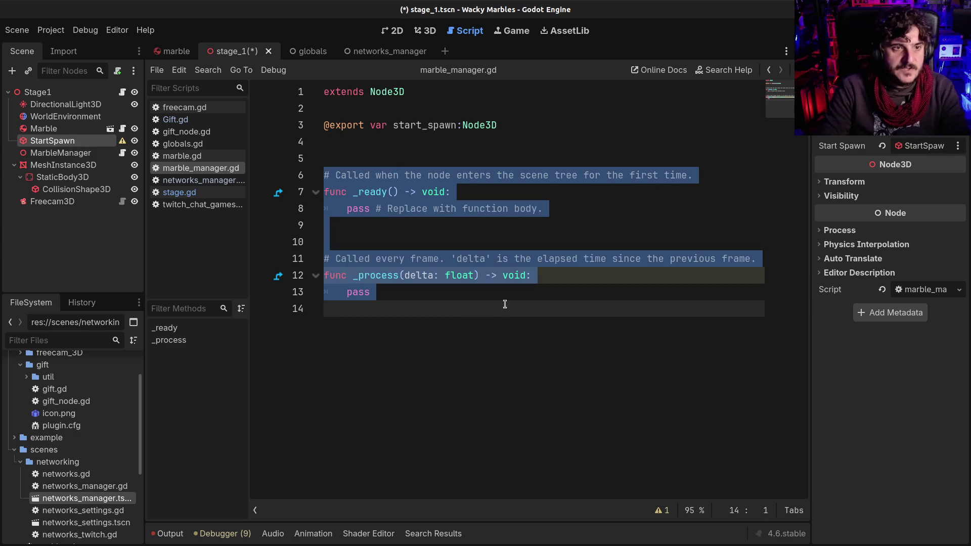
pyautogui.press('BackSpace')
pyautogui.press('BackSpace')
pyautogui.press('BackSpace')
pyautogui.hotkey('ctrl', 's')
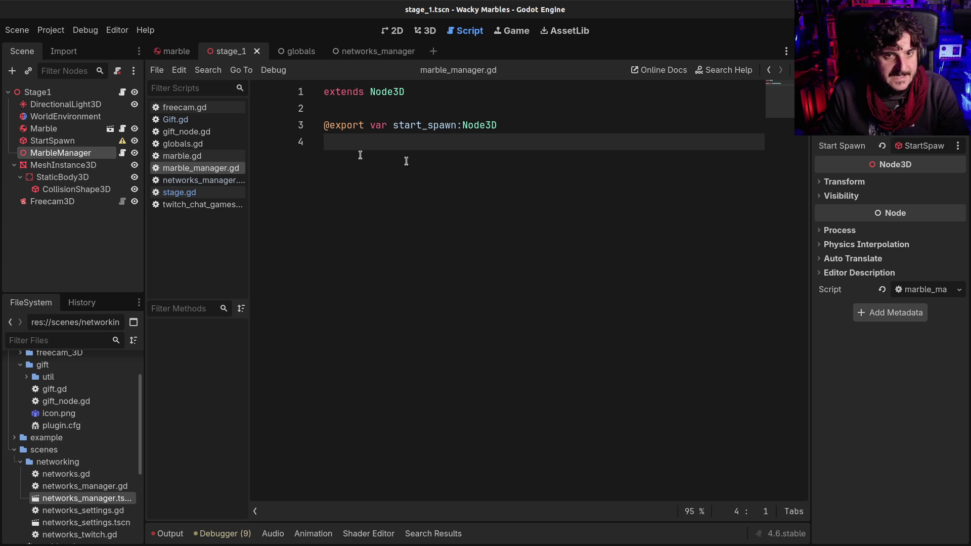
# - Add func add_marble(player_name:String, player_color:Color) with a pass body and save
pyautogui.press('Return')
pyautogui.press('Return')
pyautogui.press('Return')
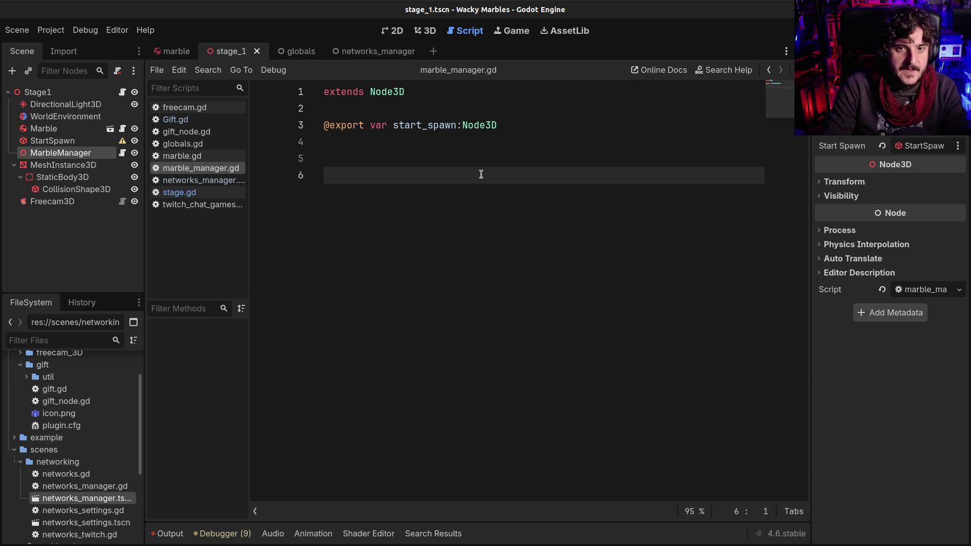
pyautogui.write('func add_marble (')
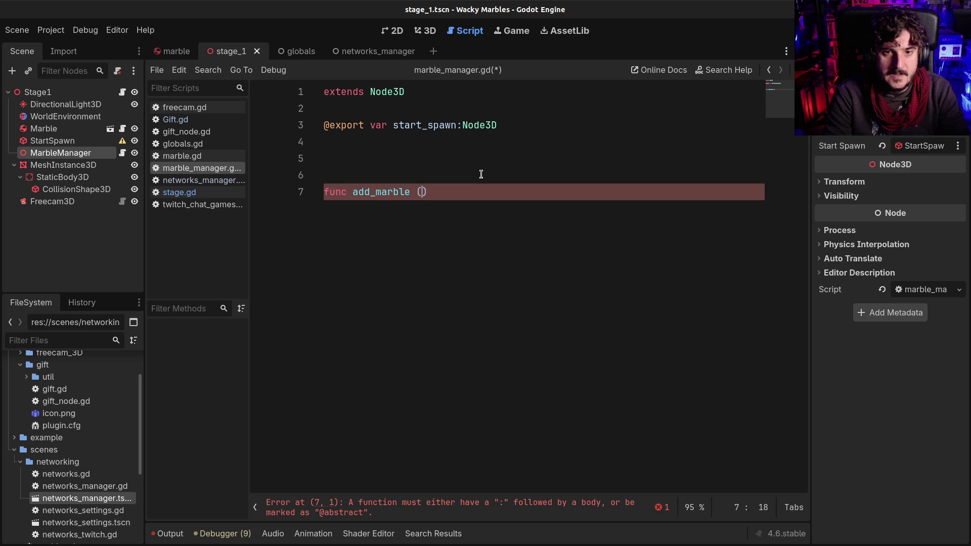
pyautogui.write('player_')
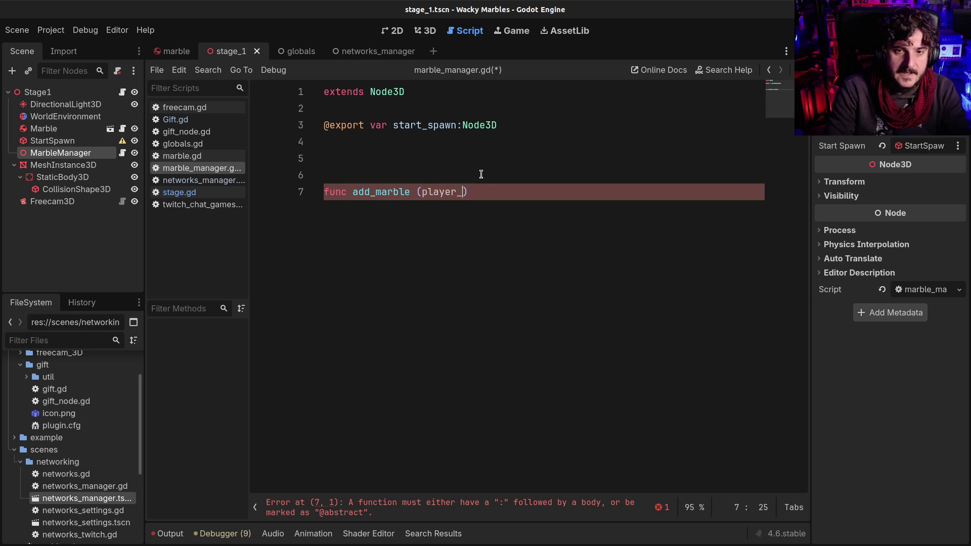
pyautogui.write(',')
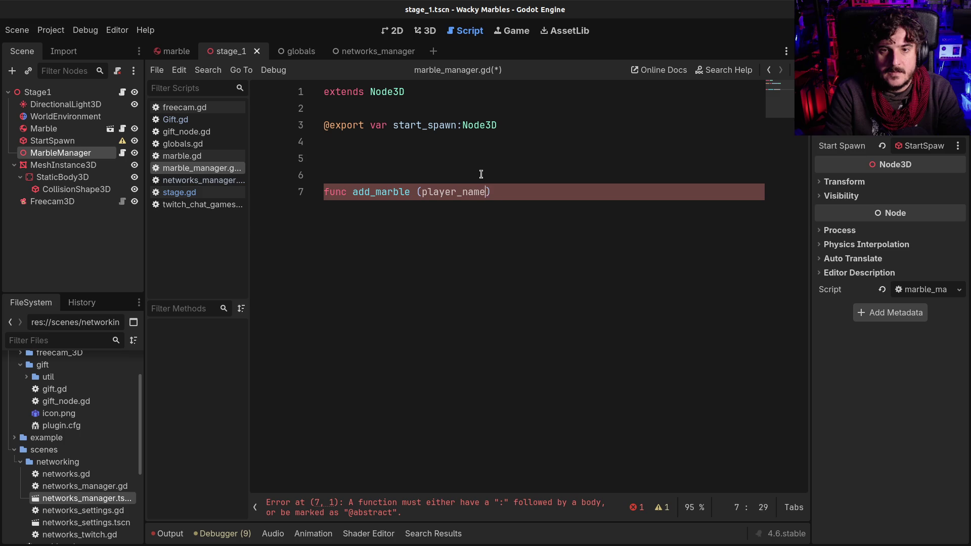
pyautogui.write('tring, Playe')
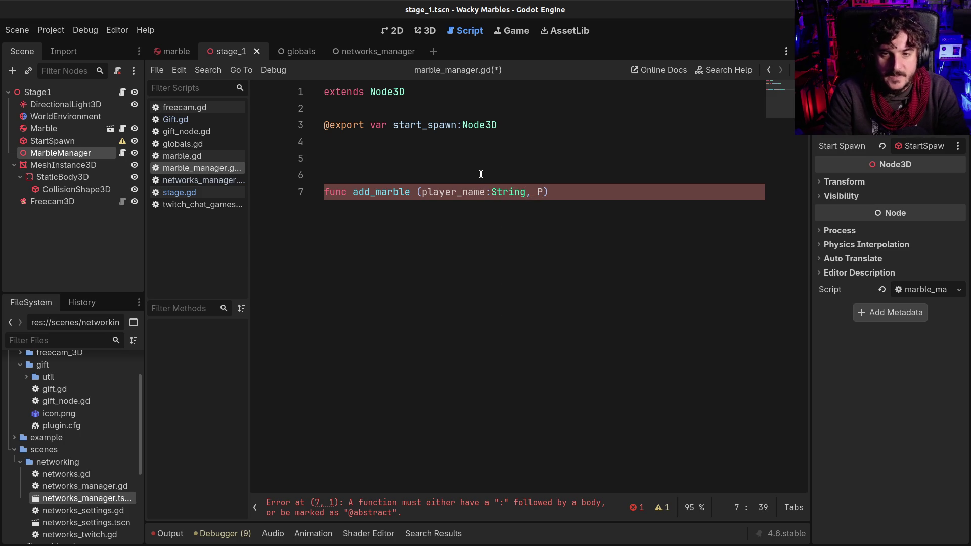
pyautogui.press('BackSpace')
pyautogui.press('BackSpace')
pyautogui.press('BackSpace')
pyautogui.write('player_')
pyautogui.write('color:Colo')
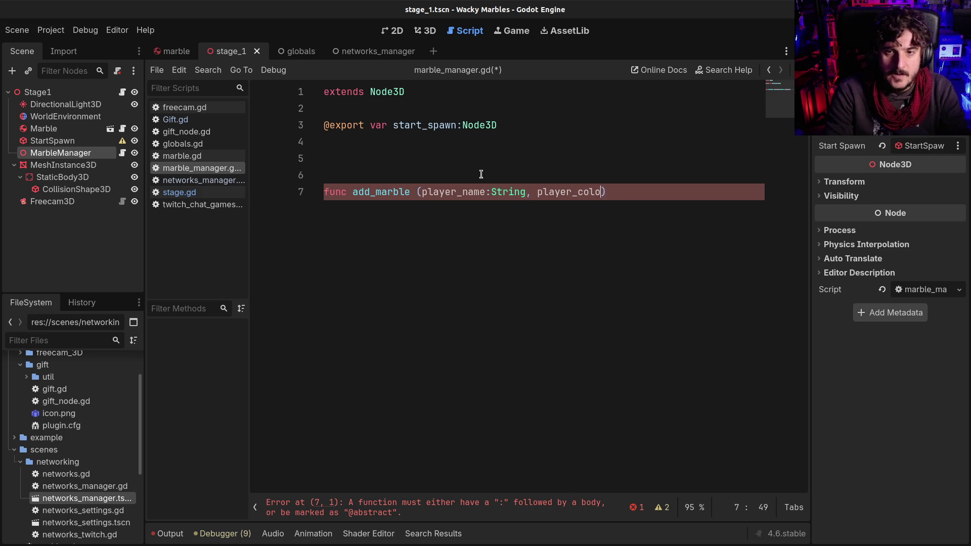
pyautogui.write('r):')
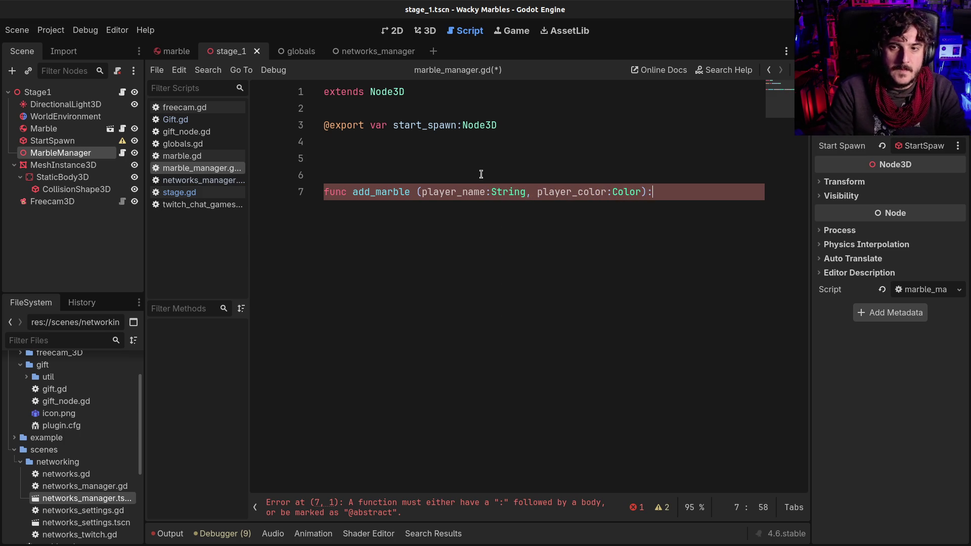
pyautogui.press('Return')
pyautogui.write('s')
pyautogui.hotkey('ctrl', 's')
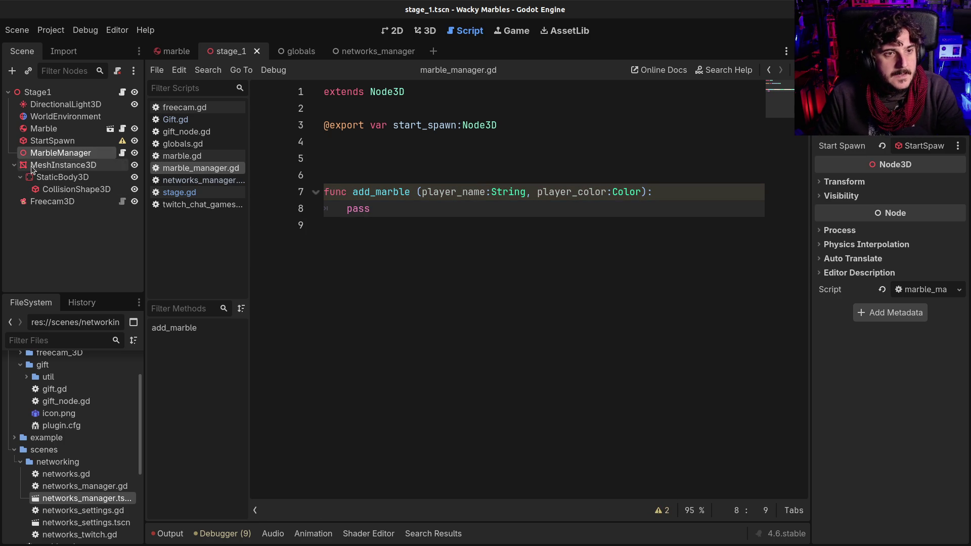
# - Cut the marble_preload line out of the Stage1 script stage.gd
pyautogui.click(50, 165)
pyautogui.click(51, 202)
pyautogui.click(71, 92)
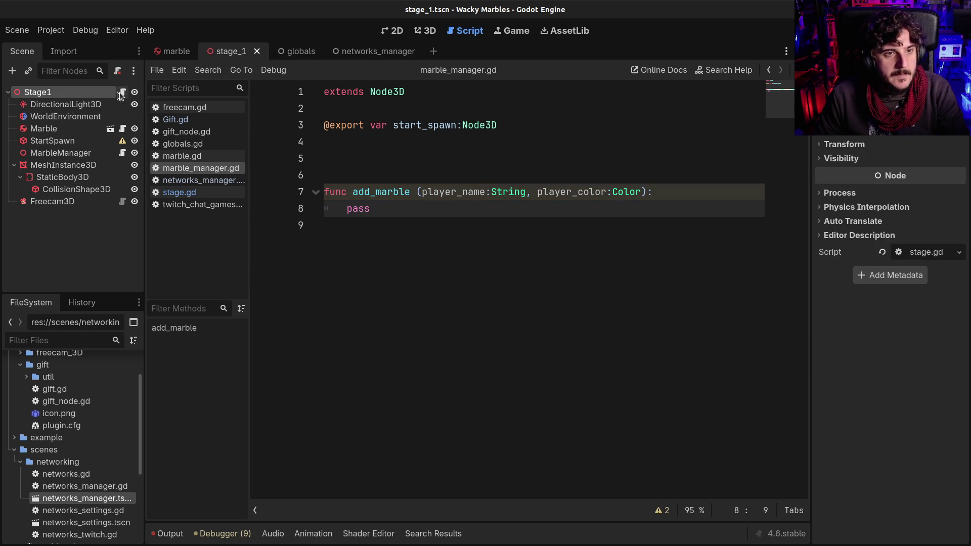
pyautogui.click(121, 93)
pyautogui.click(435, 175)
pyautogui.click(371, 125)
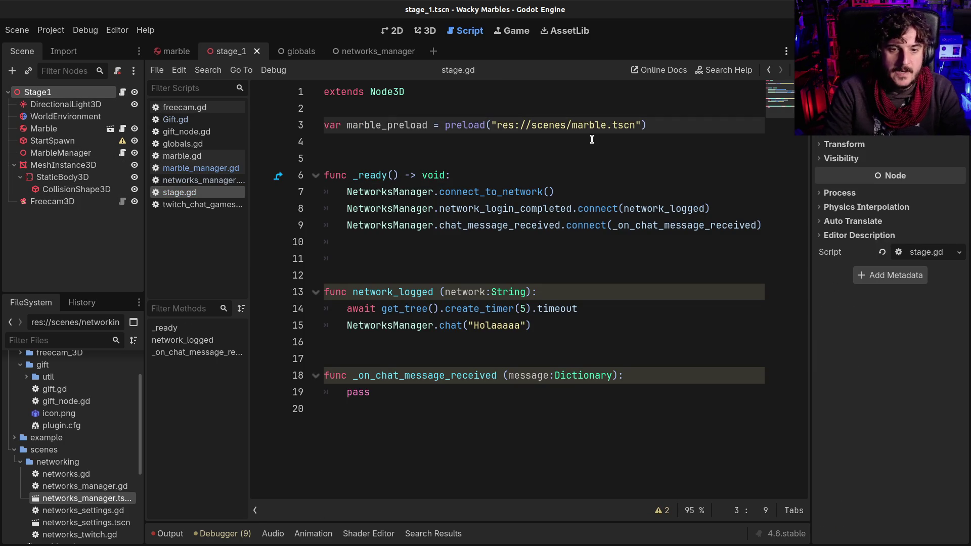
pyautogui.hotkey('shift', 'End')
pyautogui.hotkey('ctrl', 'c')
pyautogui.press('BackSpace')
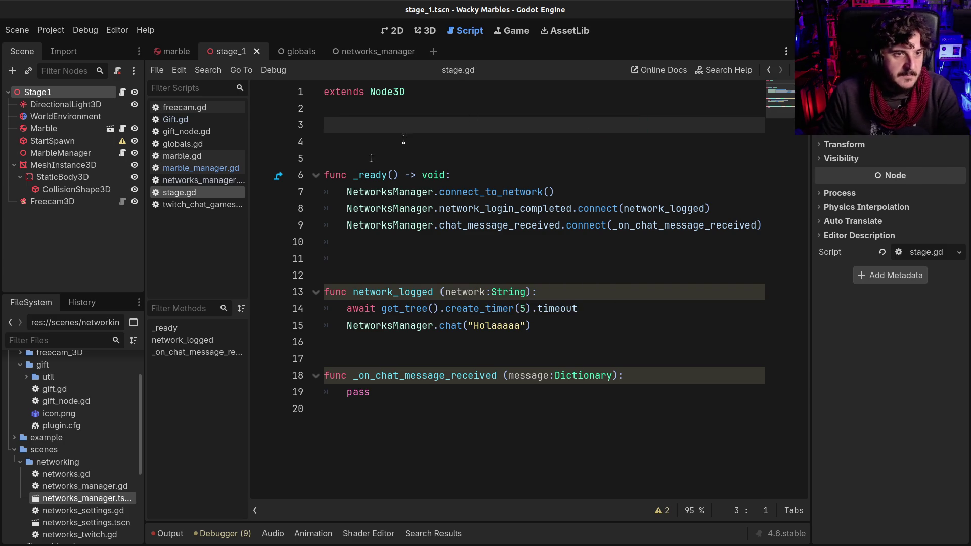
# - Paste the marble_preload line into marble_manager.gd at line 3 and save
pyautogui.click(122, 153)
pyautogui.click(465, 112)
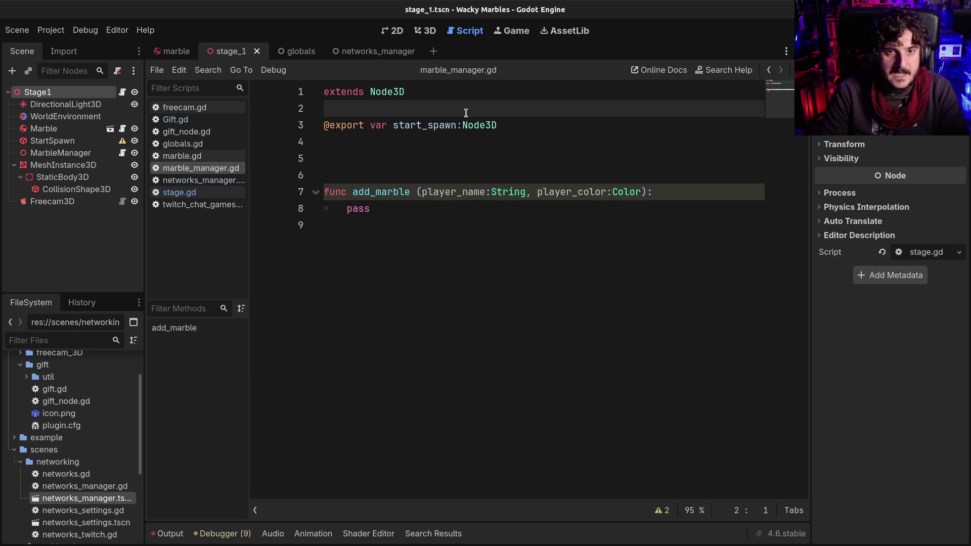
pyautogui.press('Return')
pyautogui.hotkey('ctrl', 'v')
pyautogui.hotkey('ctrl', 's')
pyautogui.press('Return')
pyautogui.hotkey('ctrl', 's')
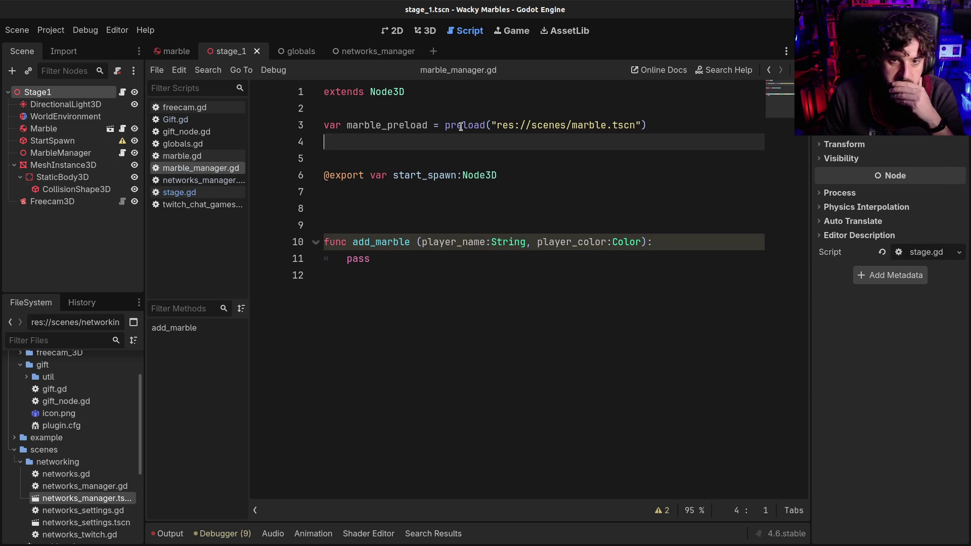
# - Remove the extra blank line above add_marble and replace its pass with var marble
pyautogui.click(460, 126)
pyautogui.click(571, 127)
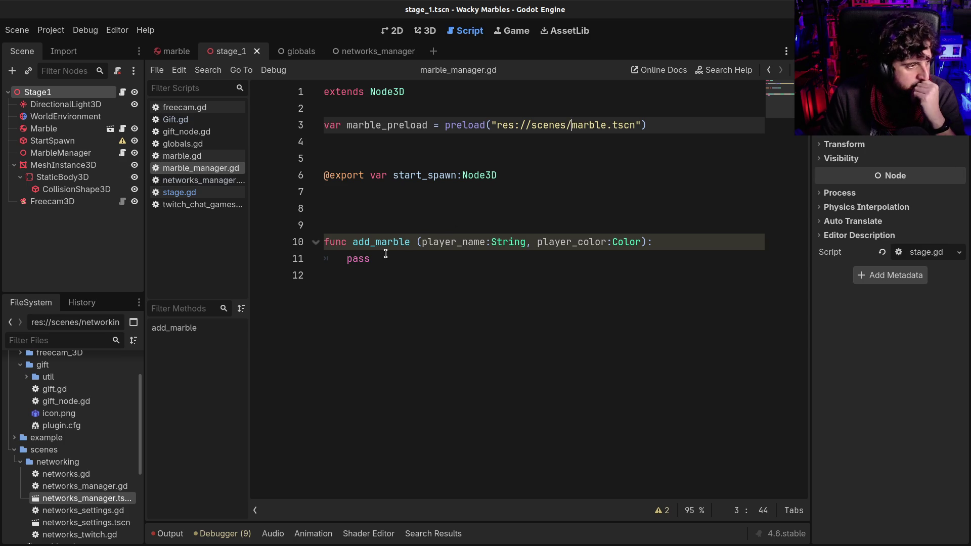
pyautogui.click(423, 222)
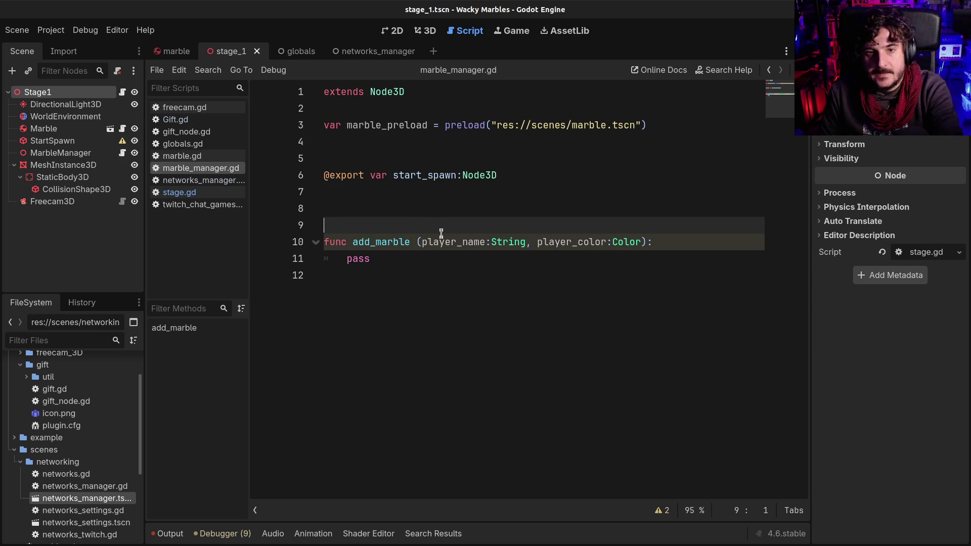
pyautogui.press('BackSpace')
pyautogui.click(405, 195)
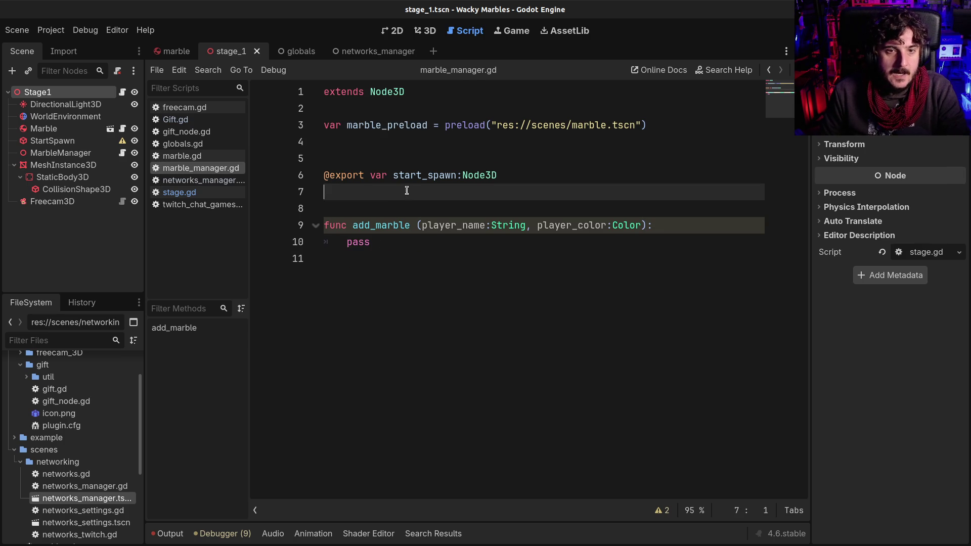
pyautogui.click(57, 153)
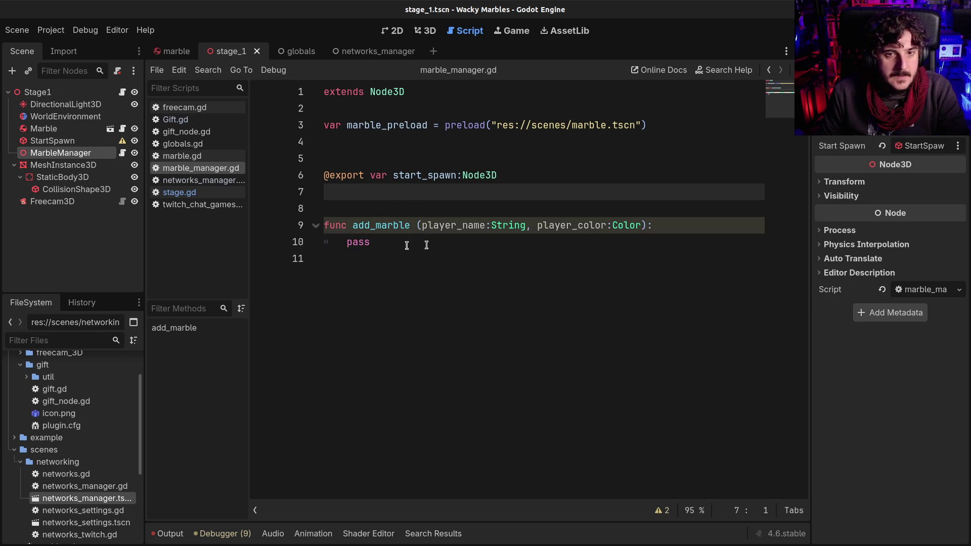
pyautogui.doubleClick(346, 241)
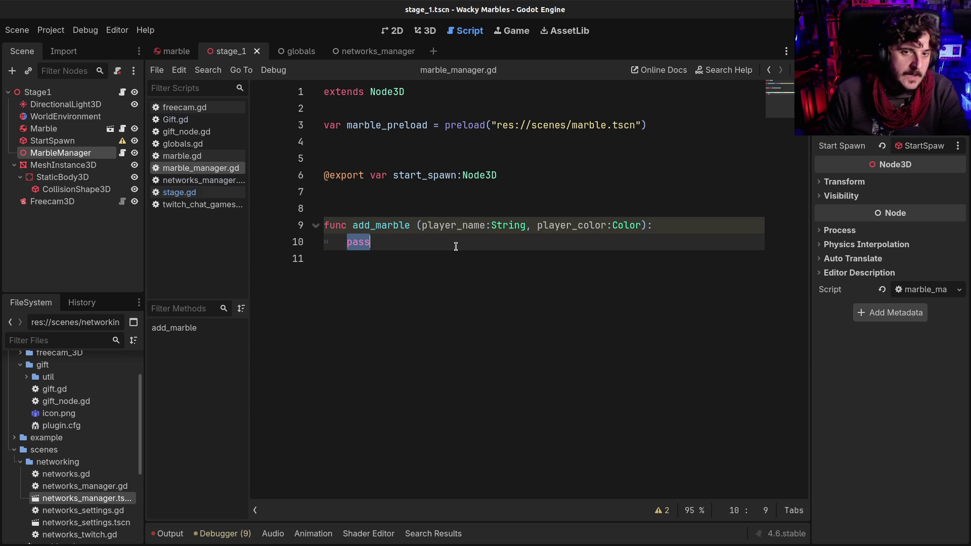
pyautogui.press('BackSpace')
pyautogui.write('var marble =')
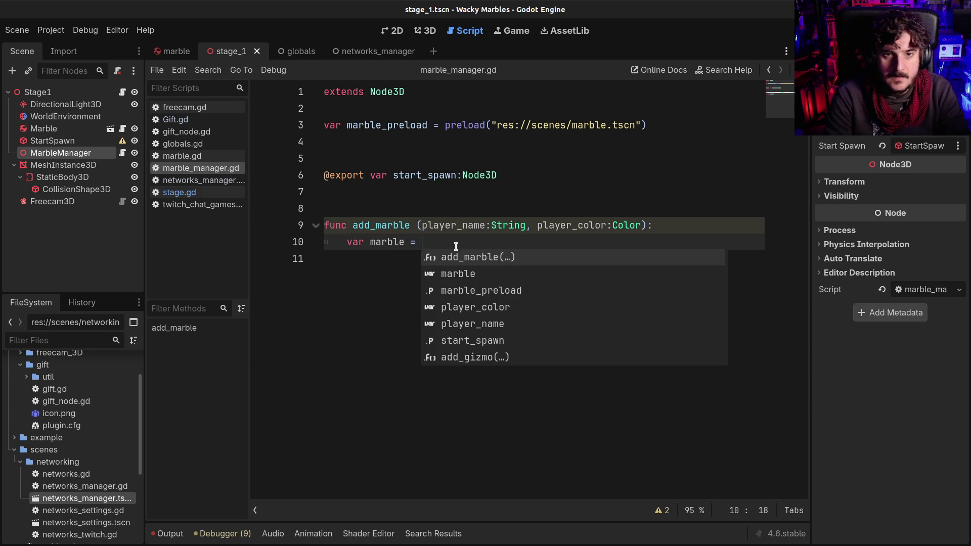
pyautogui.press('BackSpace')
pyautogui.press('BackSpace')
pyautogui.press('BackSpace')
pyautogui.write(':')
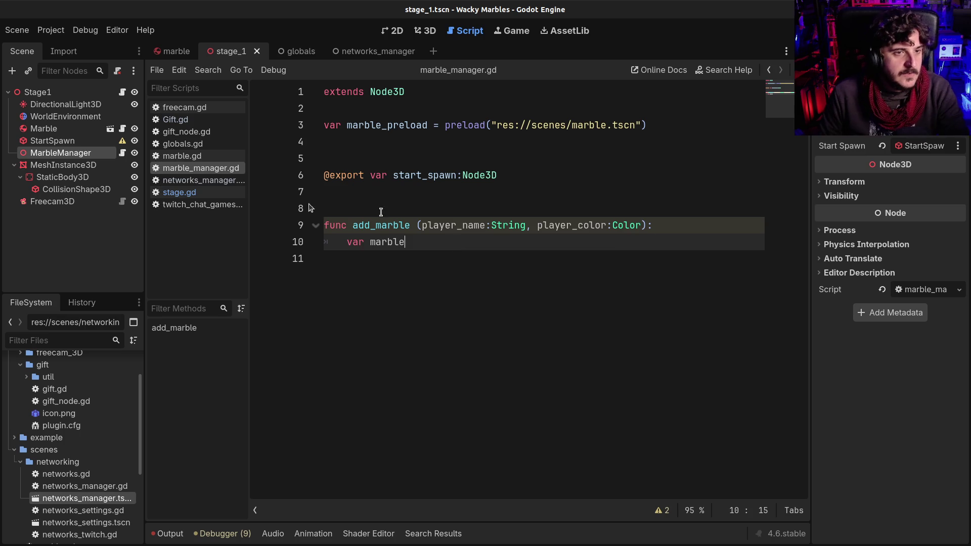
# - Add 'class_name Marble' above extends RigidBody3D in marble.gd, then return to stage_1
pyautogui.click(175, 52)
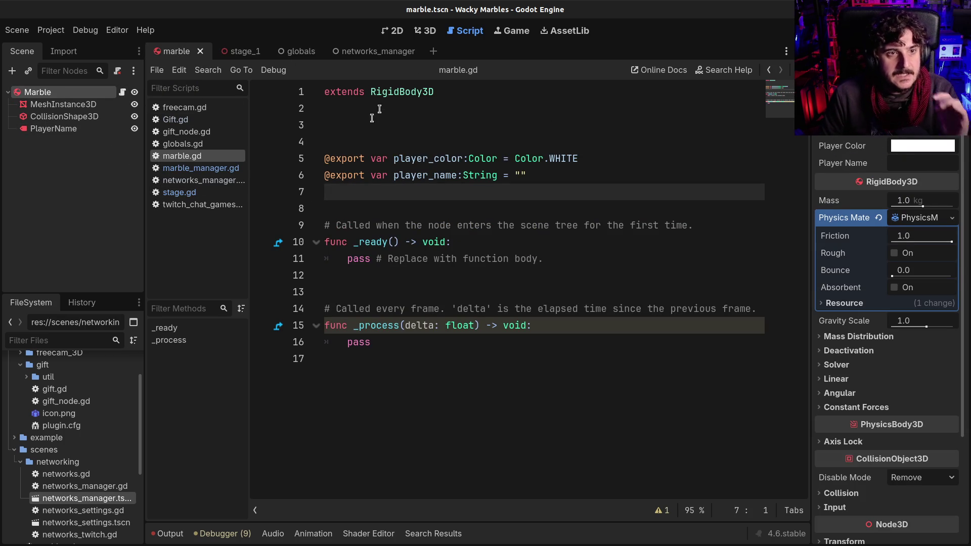
pyautogui.click(390, 93)
pyautogui.hotkey('ctrl', 'shift', 'Return')
pyautogui.write('class_name Marble')
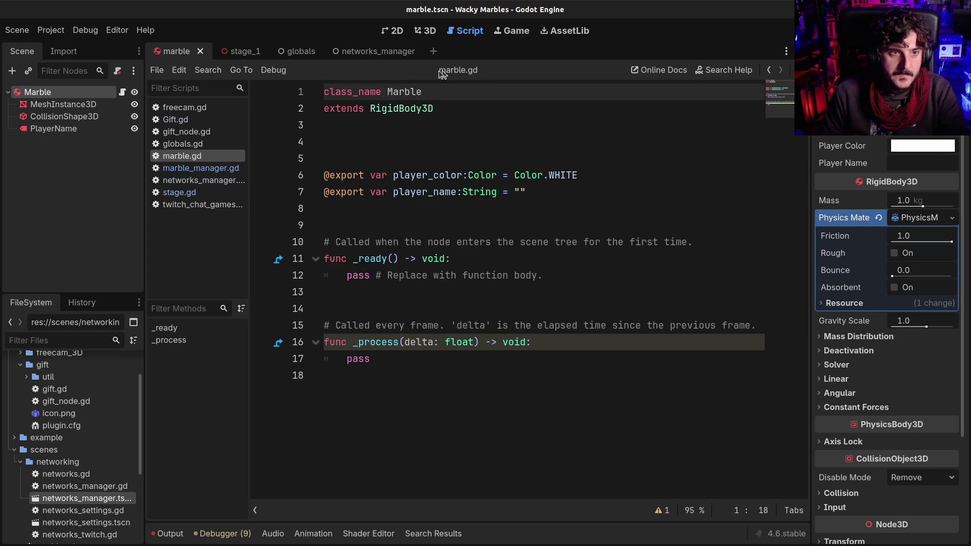
pyautogui.click(244, 52)
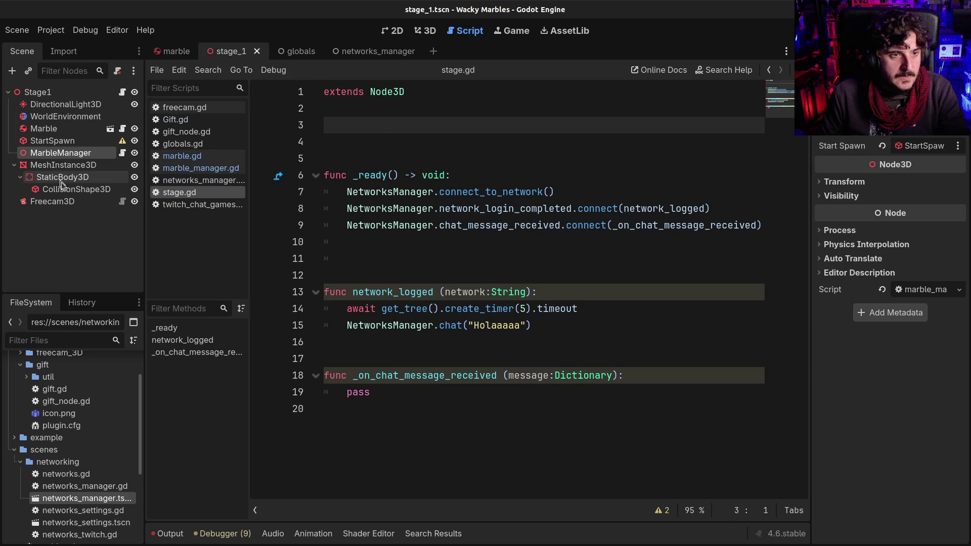
# - Complete line 10 as var marble:Marble = marble_preload.instantiate() and save
pyautogui.click(429, 277)
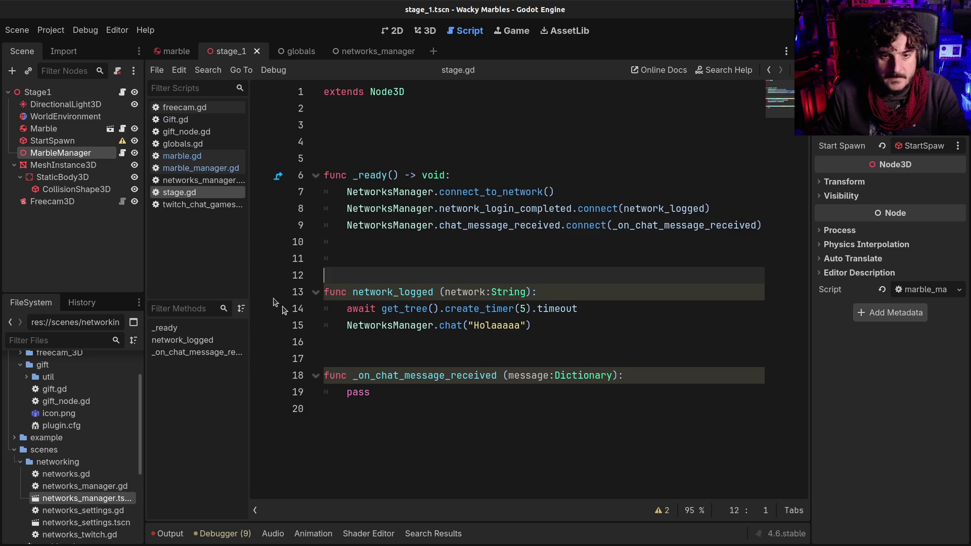
pyautogui.click(122, 152)
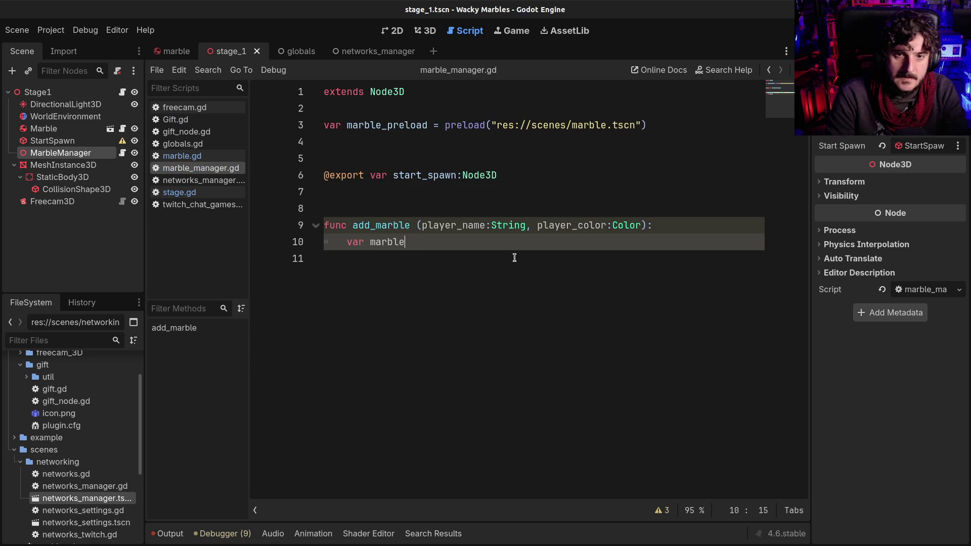
pyautogui.write(';')
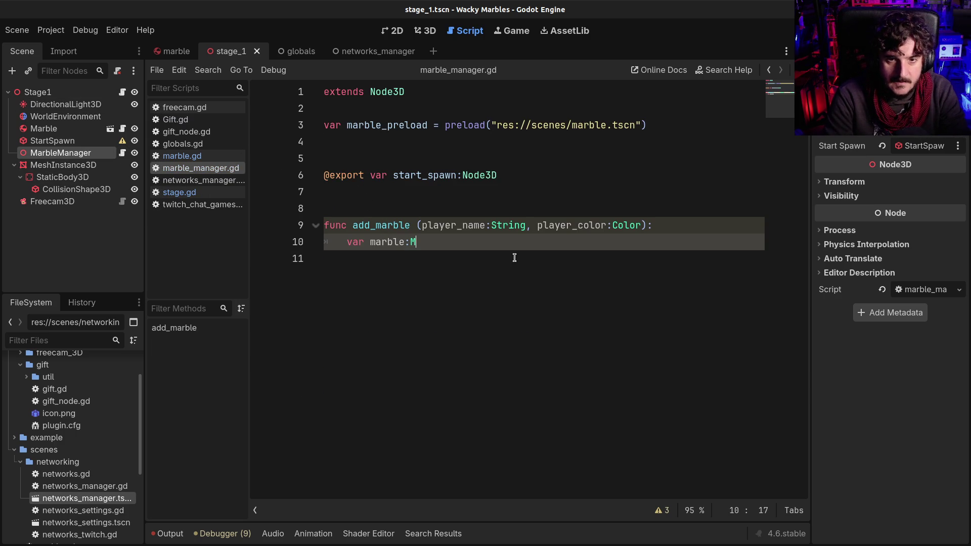
pyautogui.write('arble')
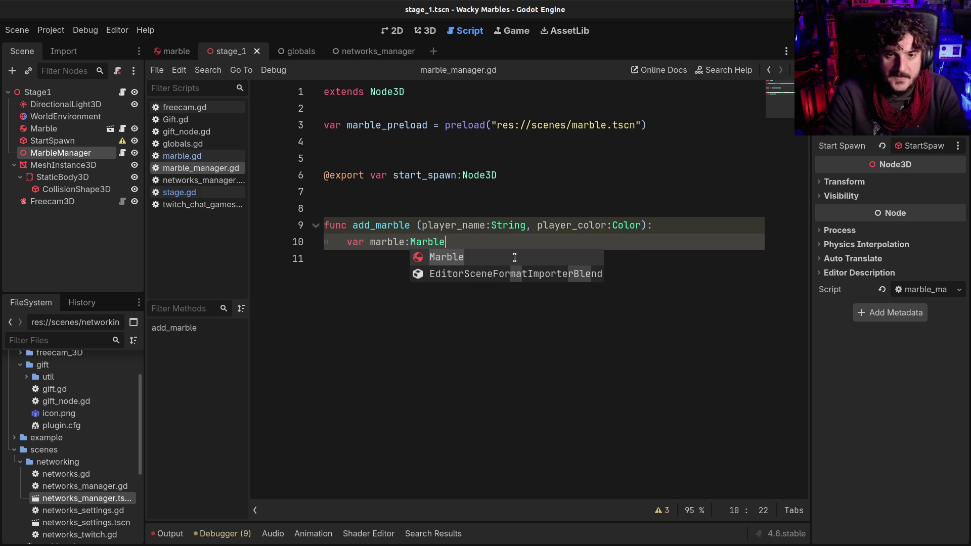
pyautogui.write(' = mar')
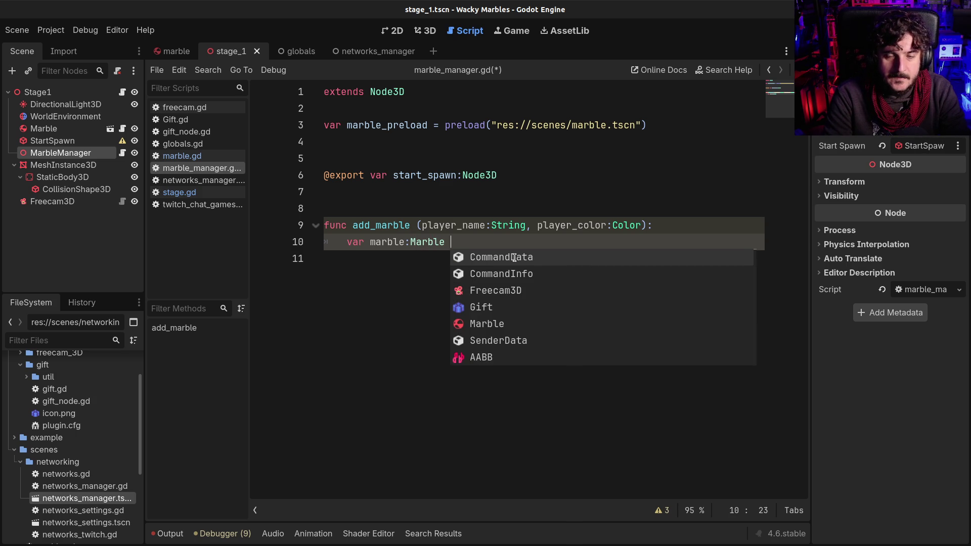
pyautogui.press('Down')
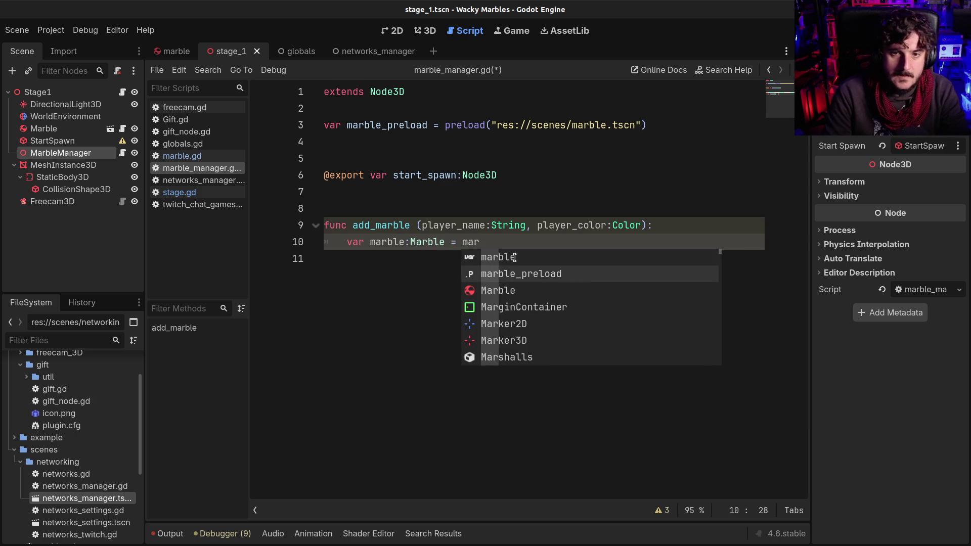
pyautogui.press('Return')
pyautogui.write('.insta')
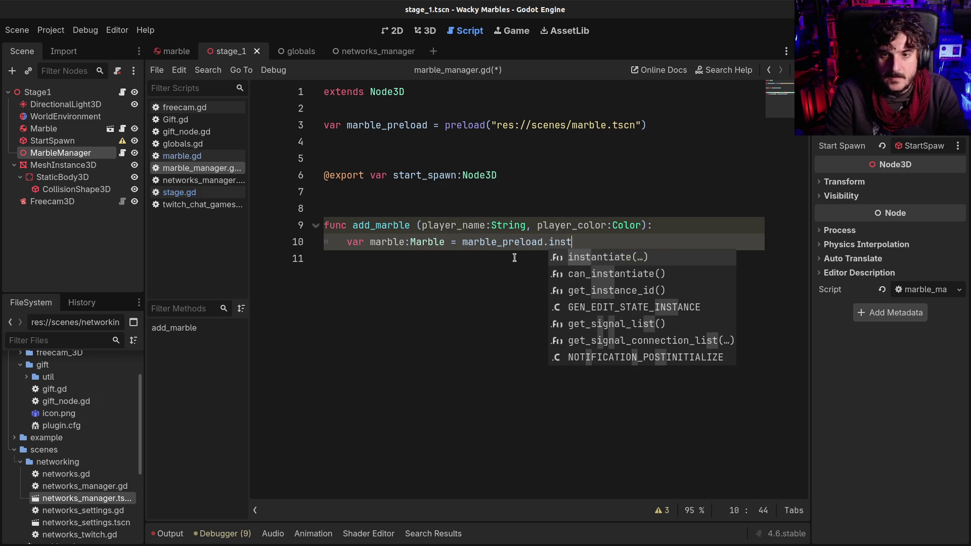
pyautogui.press('Return')
pyautogui.hotkey('ctrl', 's')
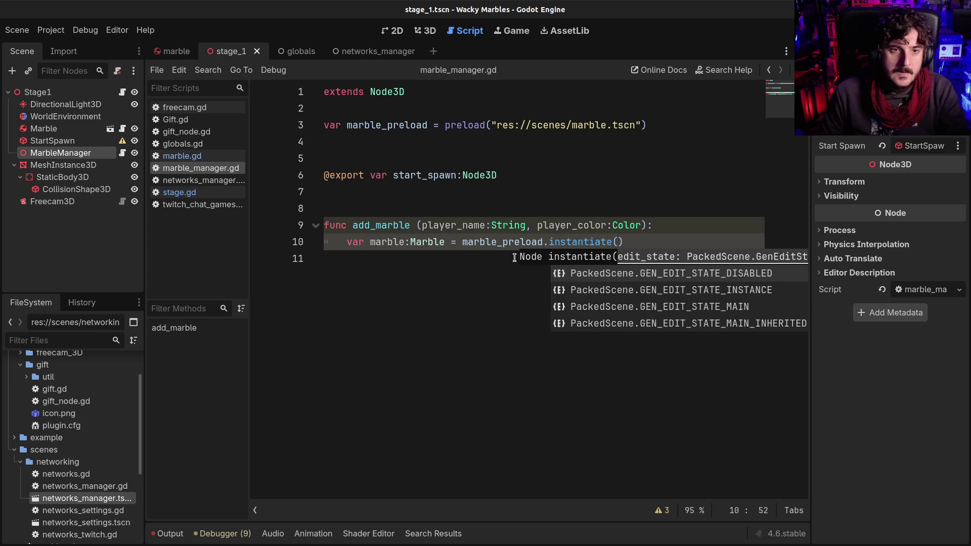
pyautogui.click(173, 51)
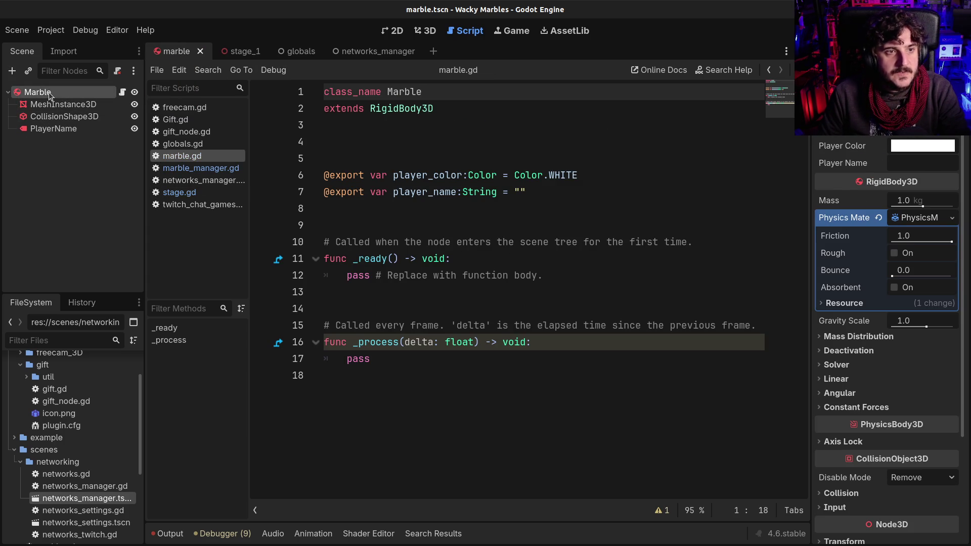
# - Make the MeshInstance3D's SphereMesh local to scene
pyautogui.click(60, 105)
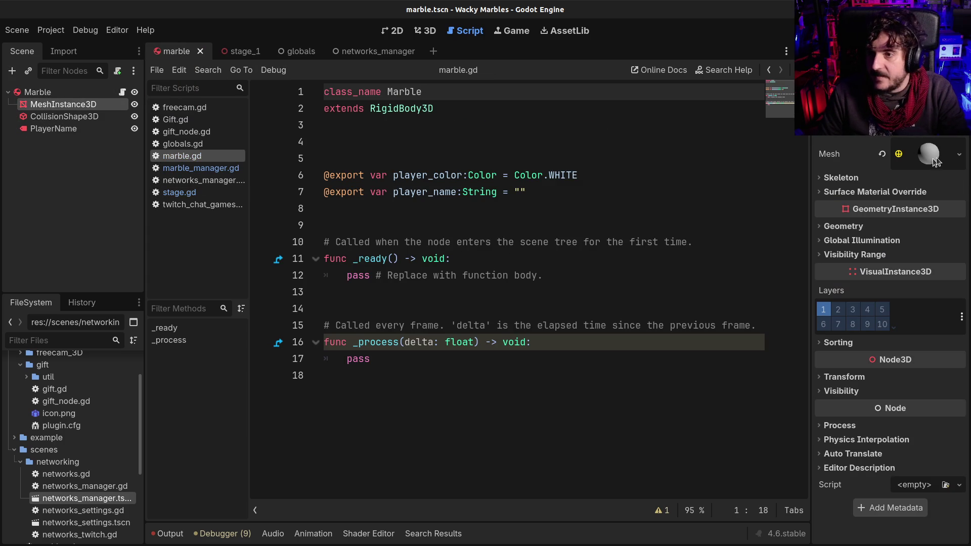
pyautogui.click(938, 157)
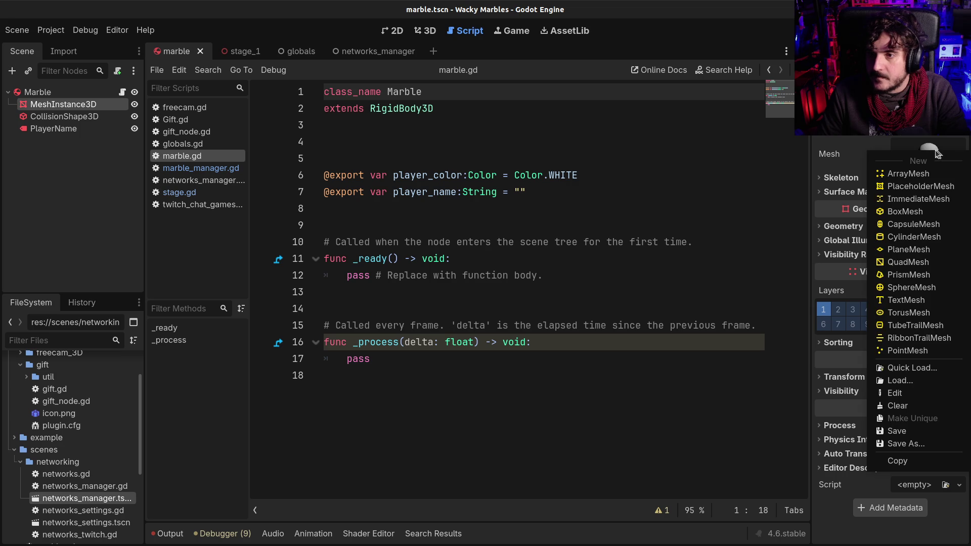
pyautogui.click(905, 148)
pyautogui.click(905, 148)
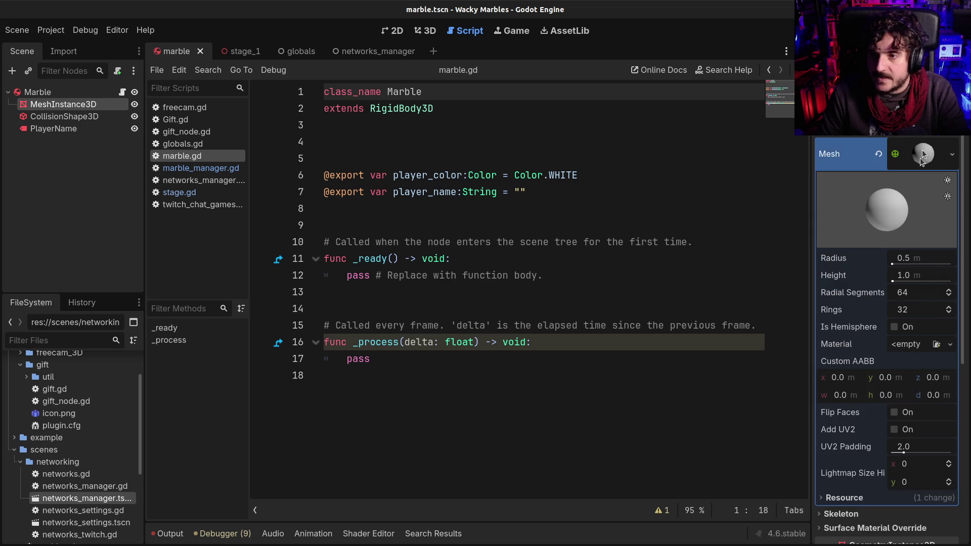
pyautogui.scroll(-2, 886, 354)
pyautogui.click(859, 447)
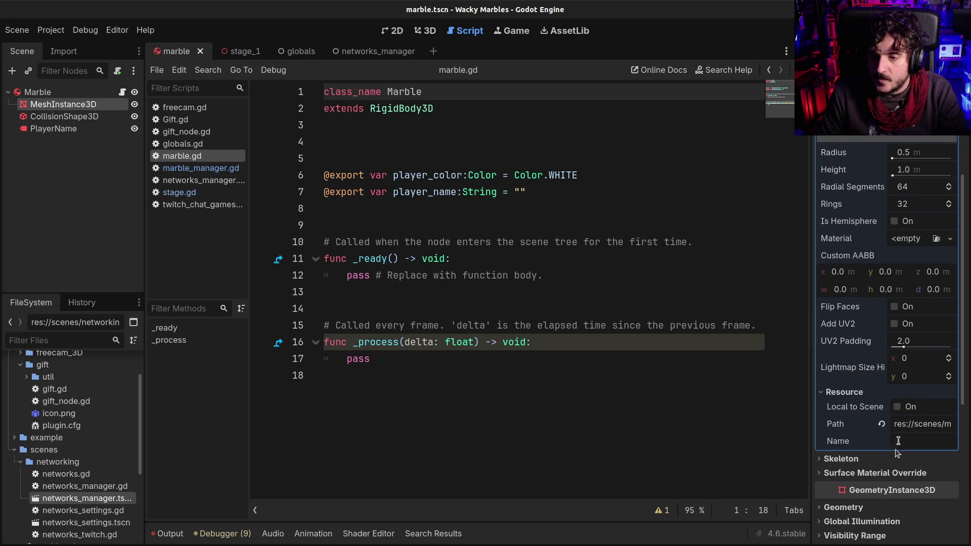
pyautogui.click(897, 460)
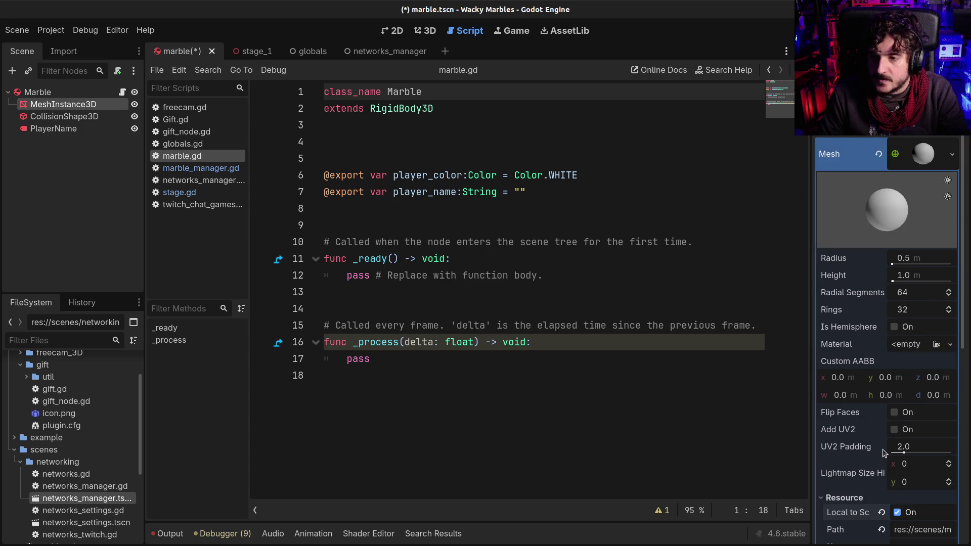
# - Give the mesh a new StandardMaterial3D and save the marble scene
pyautogui.click(907, 345)
pyautogui.click(898, 376)
pyautogui.click(915, 347)
pyautogui.scroll(-6, 910, 395)
pyautogui.scroll(-8, 906, 421)
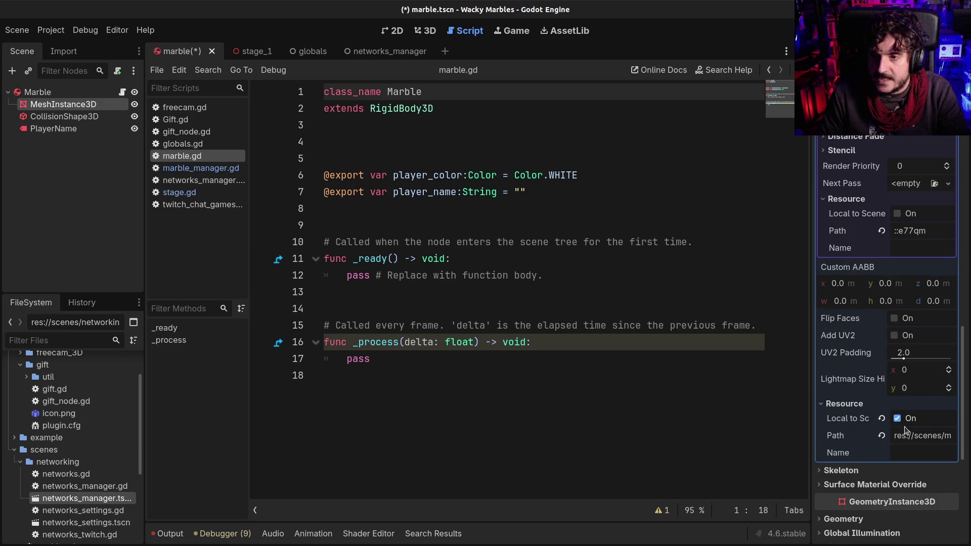
pyautogui.scroll(8, 903, 425)
pyautogui.scroll(8, 902, 360)
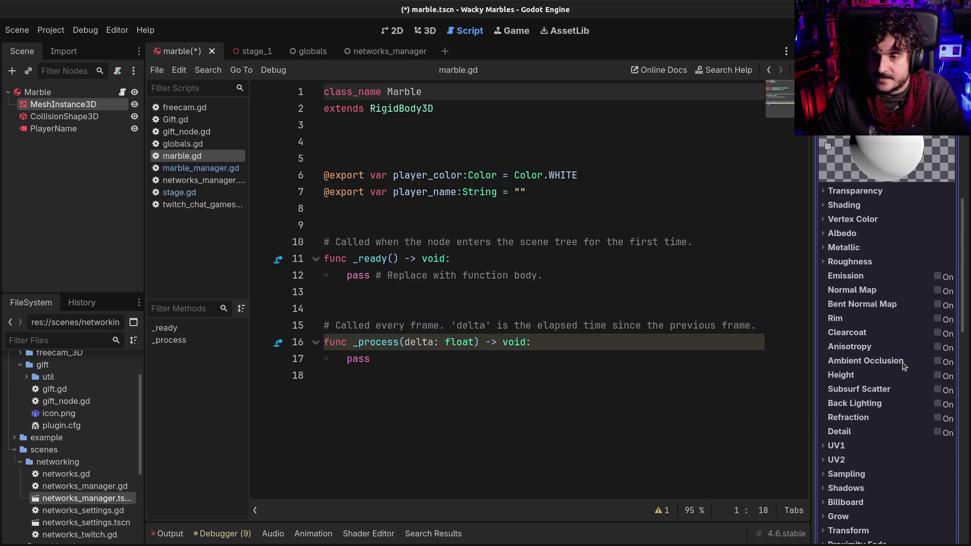
pyautogui.hotkey('ctrl', 's')
pyautogui.click(849, 392)
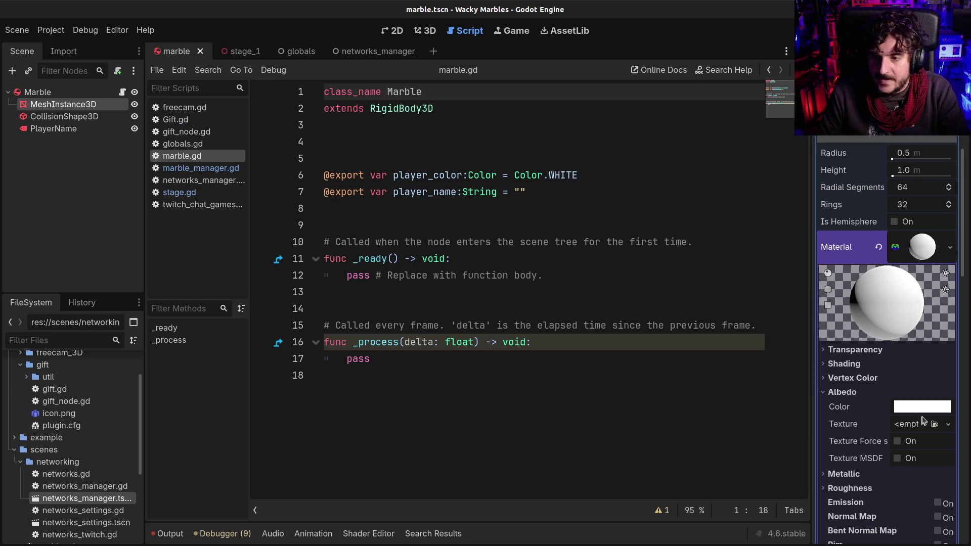
pyautogui.moveTo(910, 410)
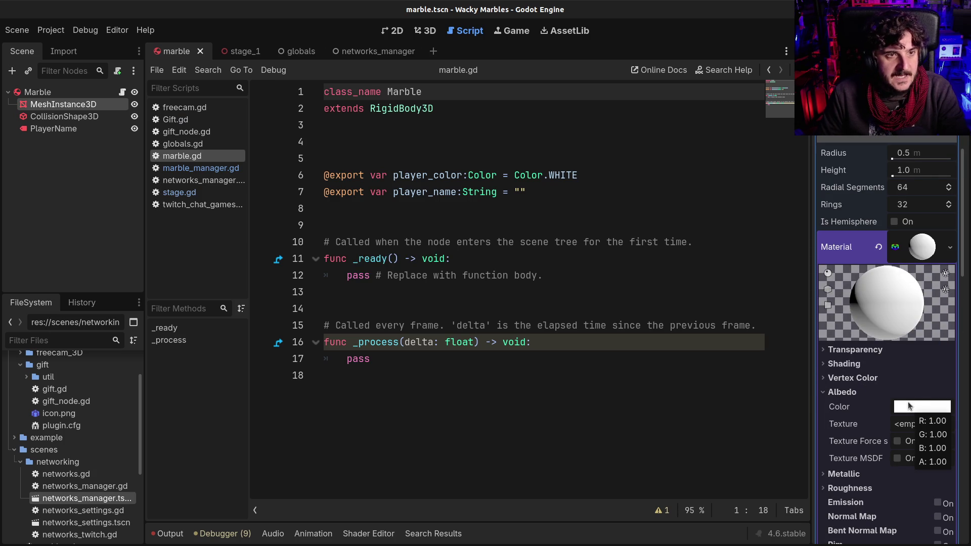
# - Rename the mesh node to DefaultBody
pyautogui.click(43, 116)
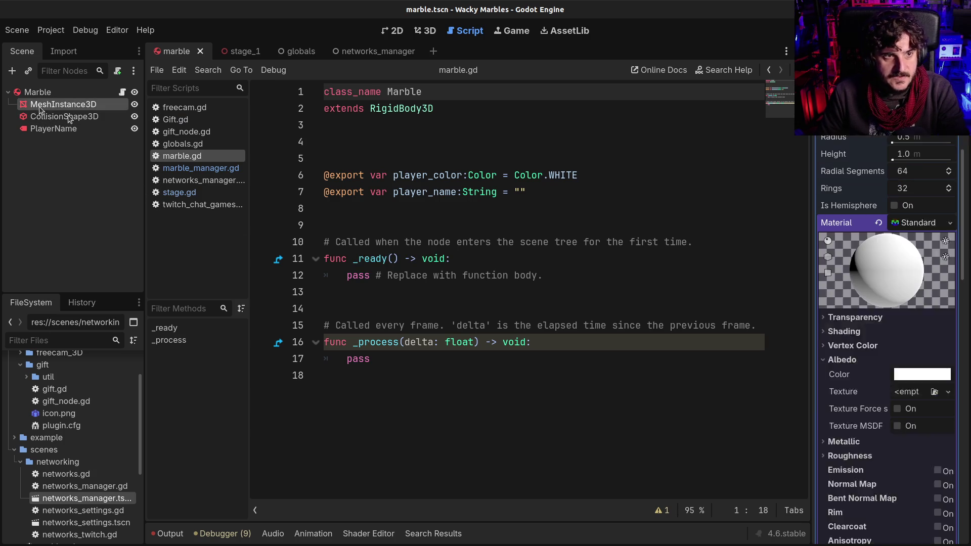
pyautogui.press('F2')
pyautogui.write('DefaultBod')
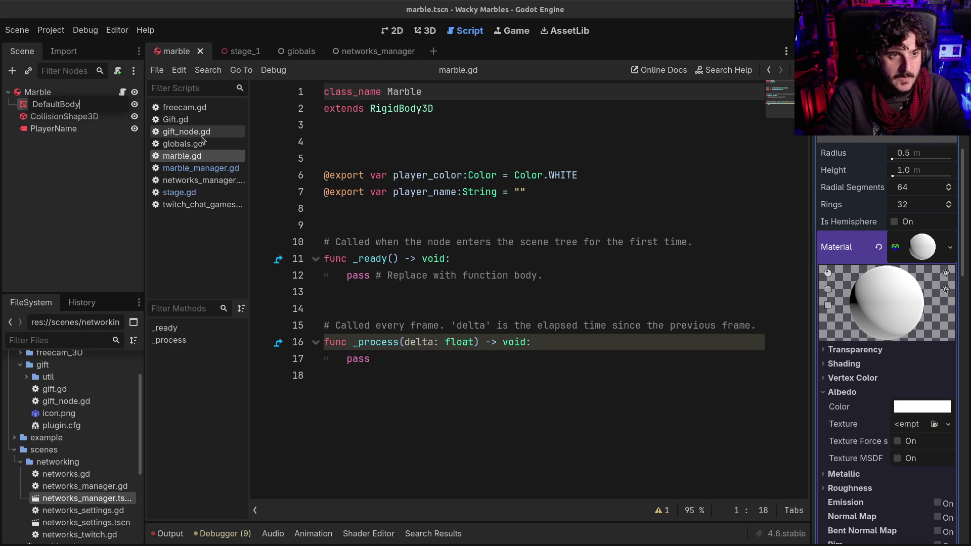
pyautogui.write('y')
pyautogui.press('Return')
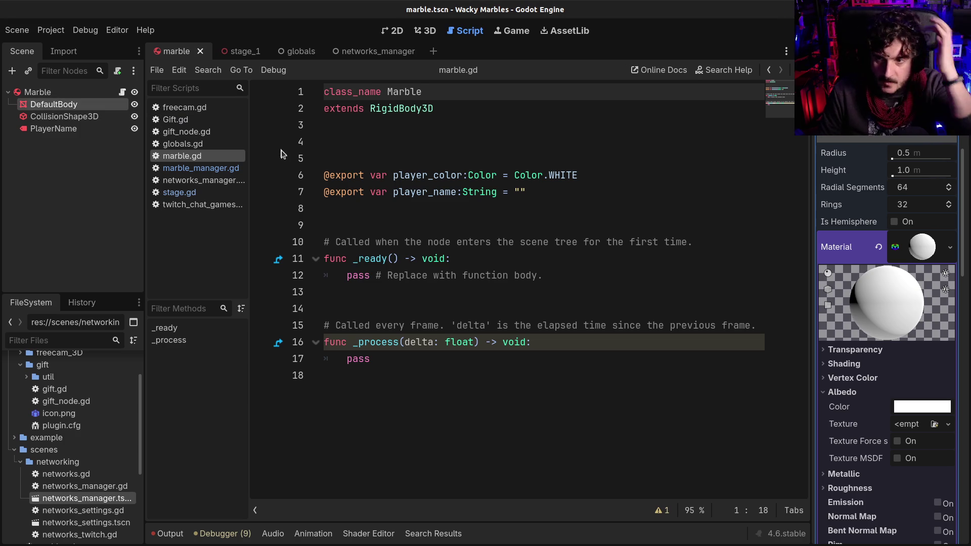
pyautogui.click(41, 118)
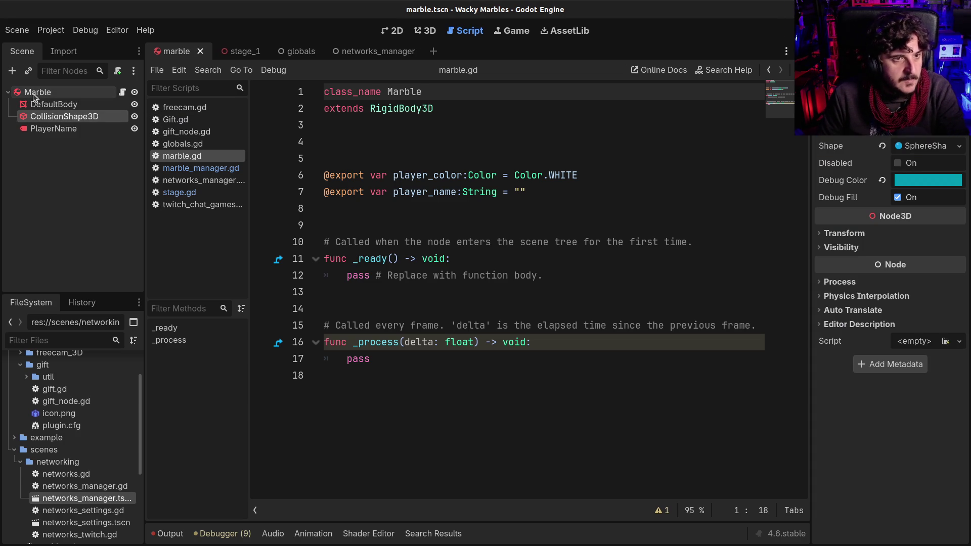
pyautogui.click(53, 127)
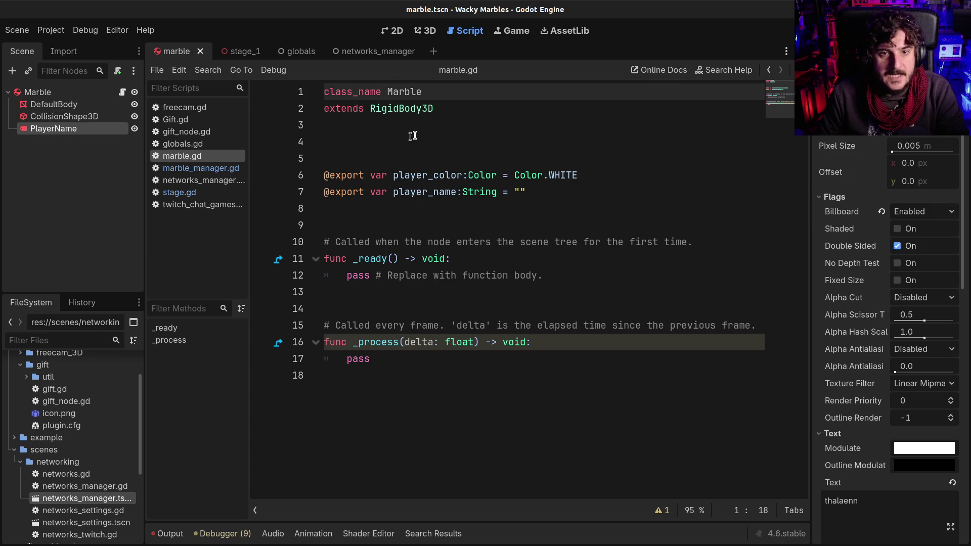
pyautogui.click(618, 169)
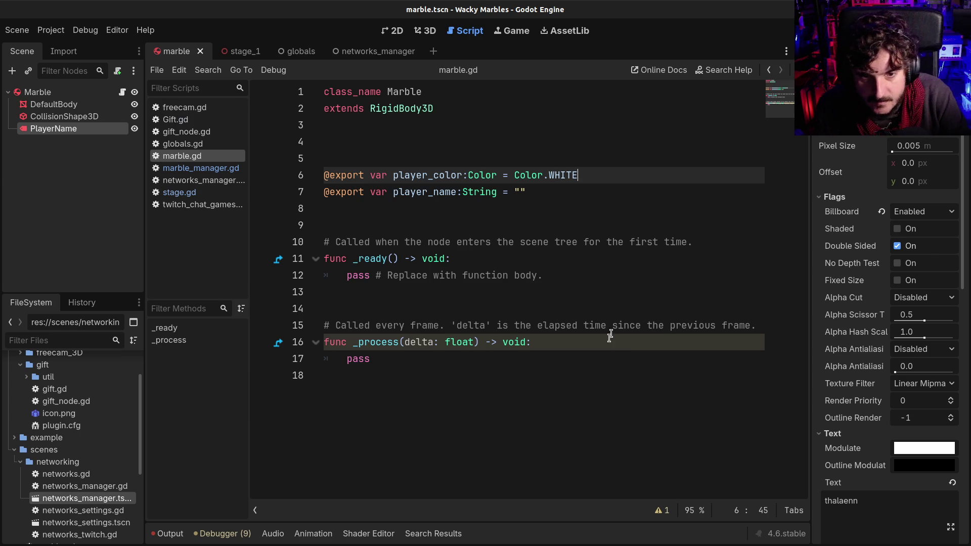
pyautogui.click(382, 241)
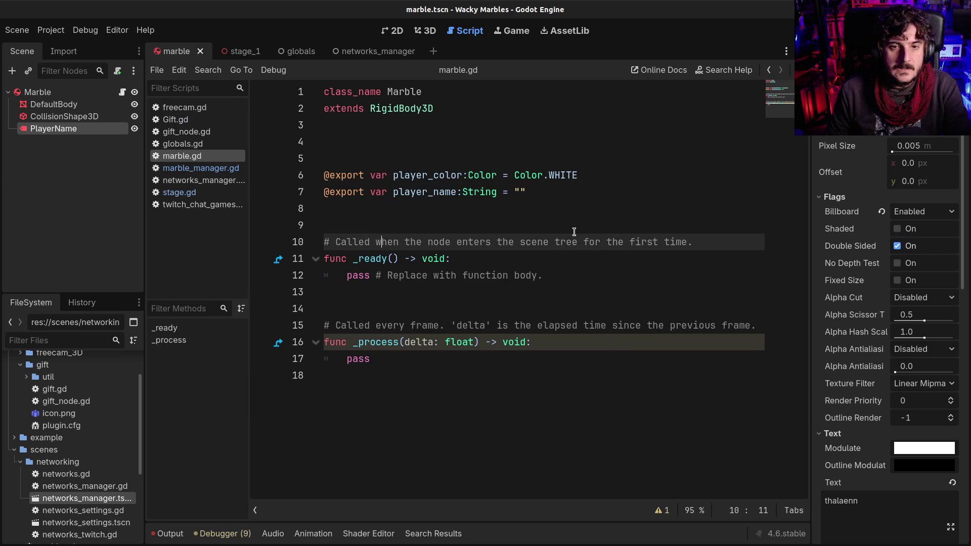
pyautogui.click(607, 172)
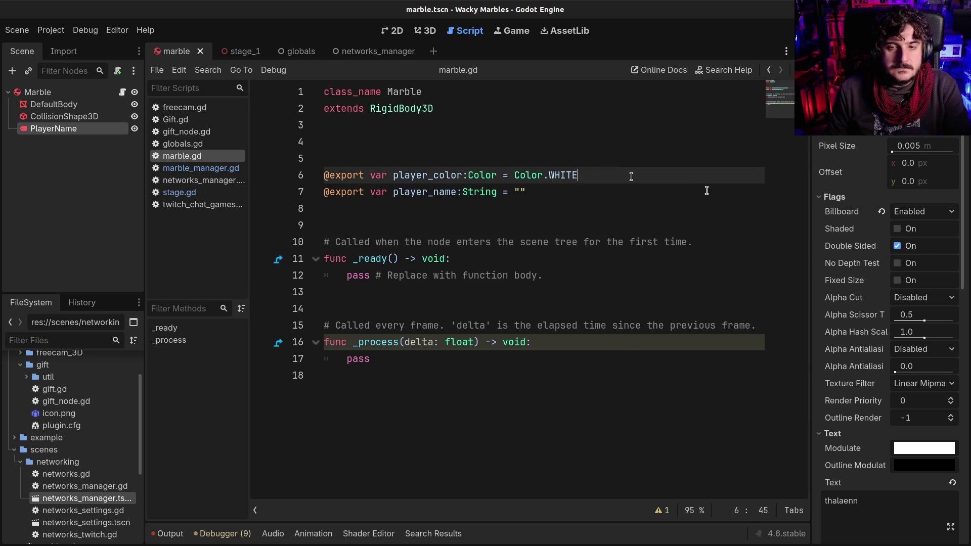
# - Write a player_color setter: set (value:Color): with body player_color = value
pyautogui.write(':')
pyautogui.press('Return')
pyautogui.press('Return')
pyautogui.press('Return')
pyautogui.press('Up')
pyautogui.press('Up')
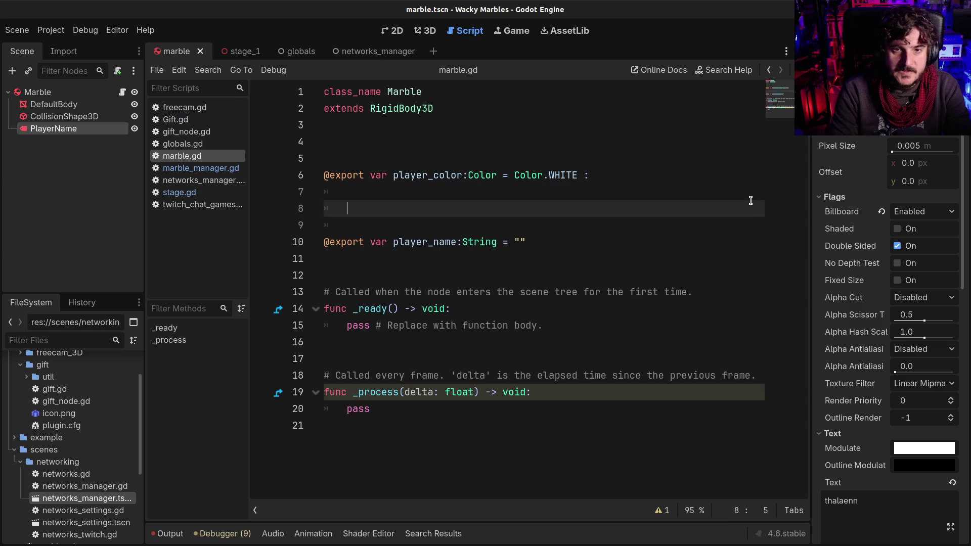
pyautogui.write('set ')
pyautogui.write('(color:Colo')
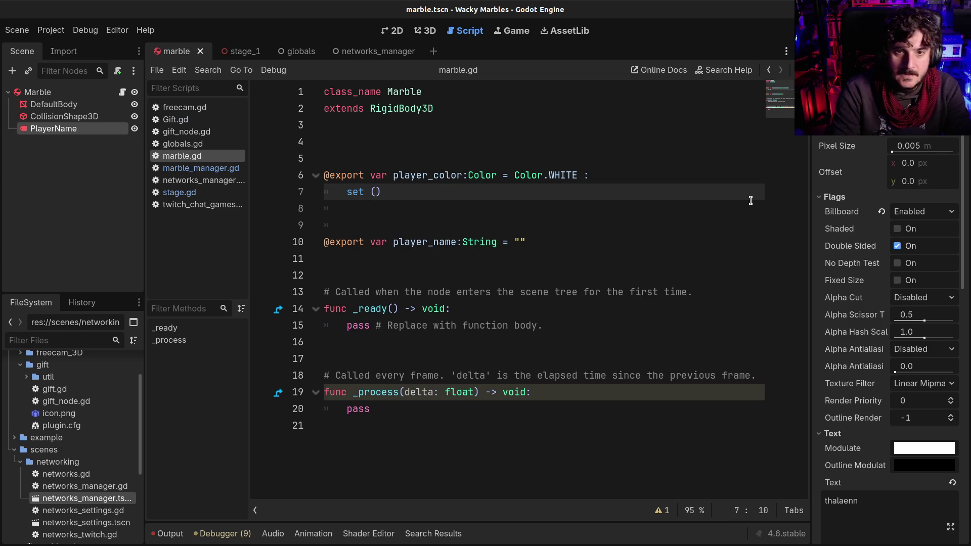
pyautogui.write('r')
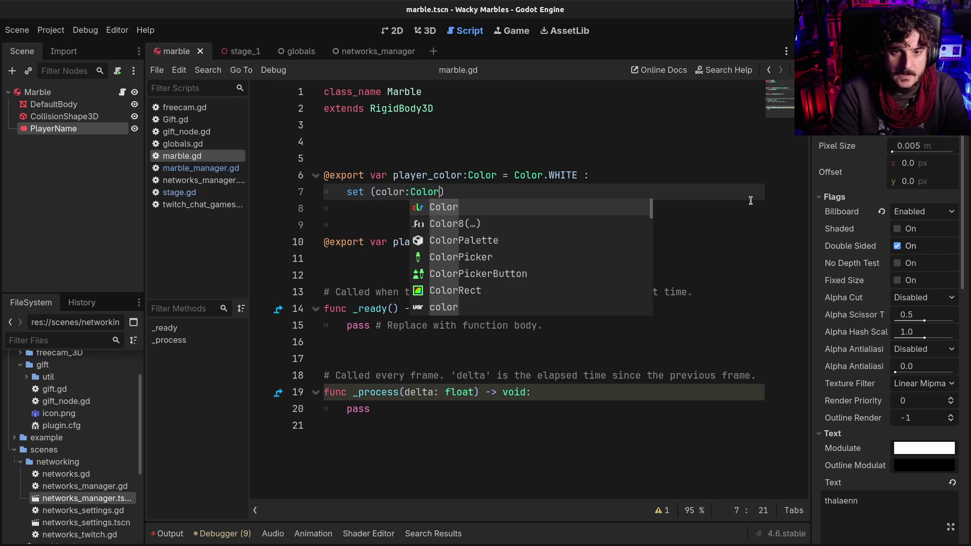
pyautogui.doubleClick(399, 191)
pyautogui.write('value')
pyautogui.press('End')
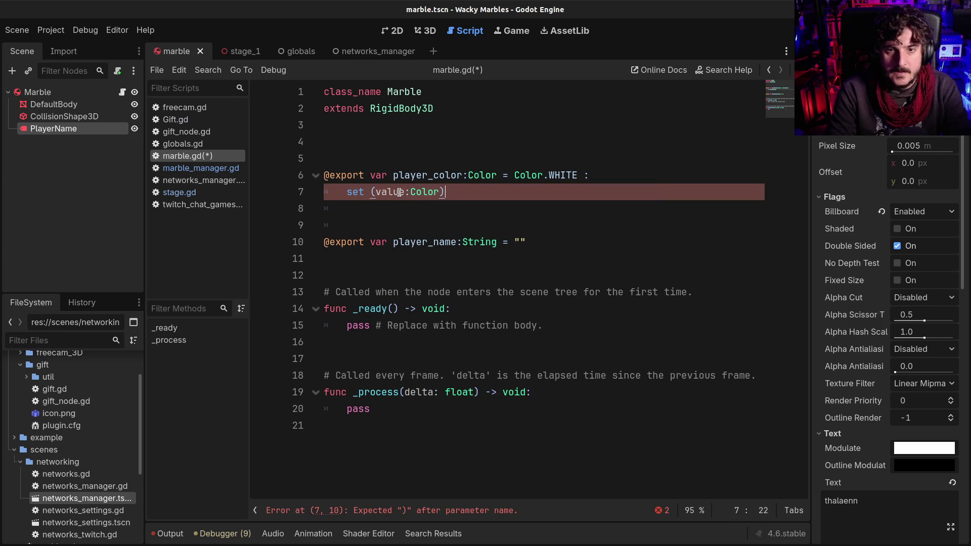
pyautogui.write(':')
pyautogui.press('Return')
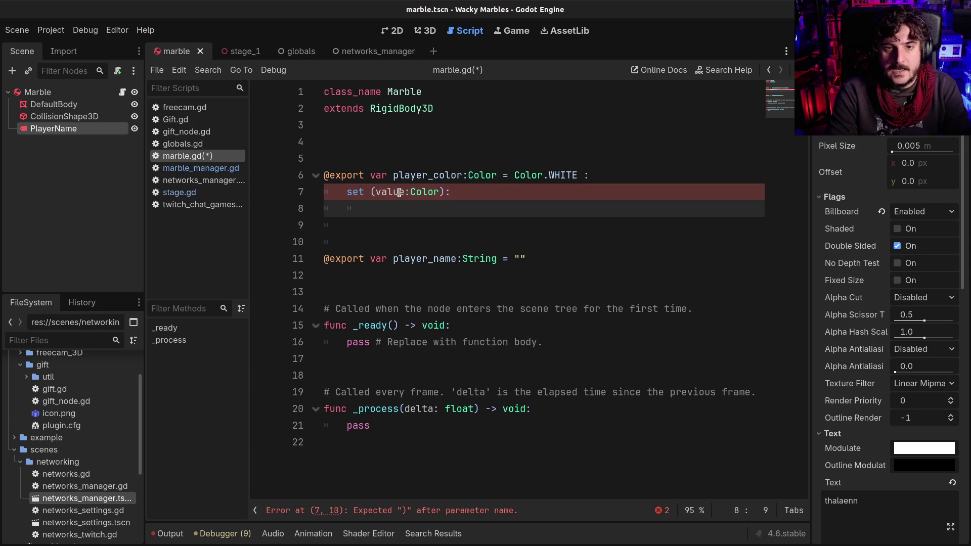
pyautogui.write('player')
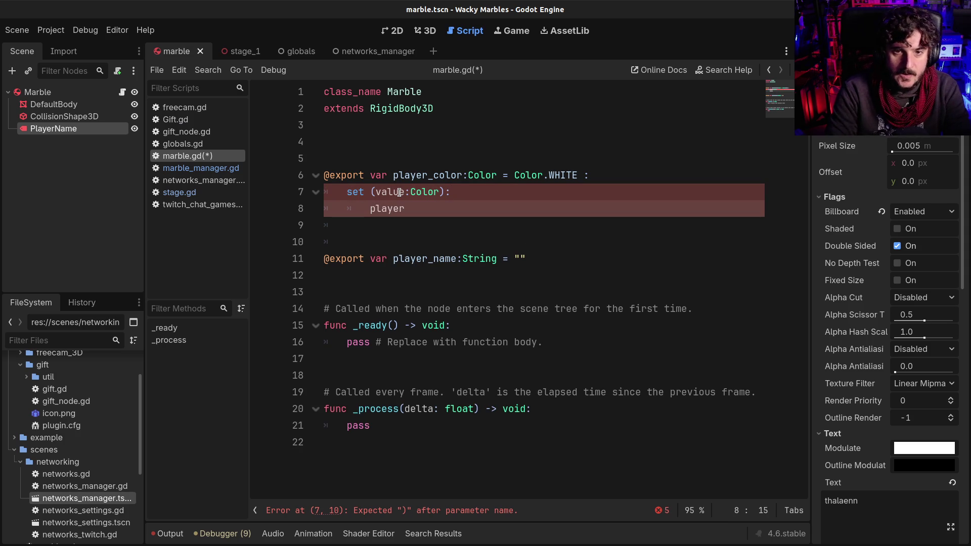
pyautogui.write('_color = value')
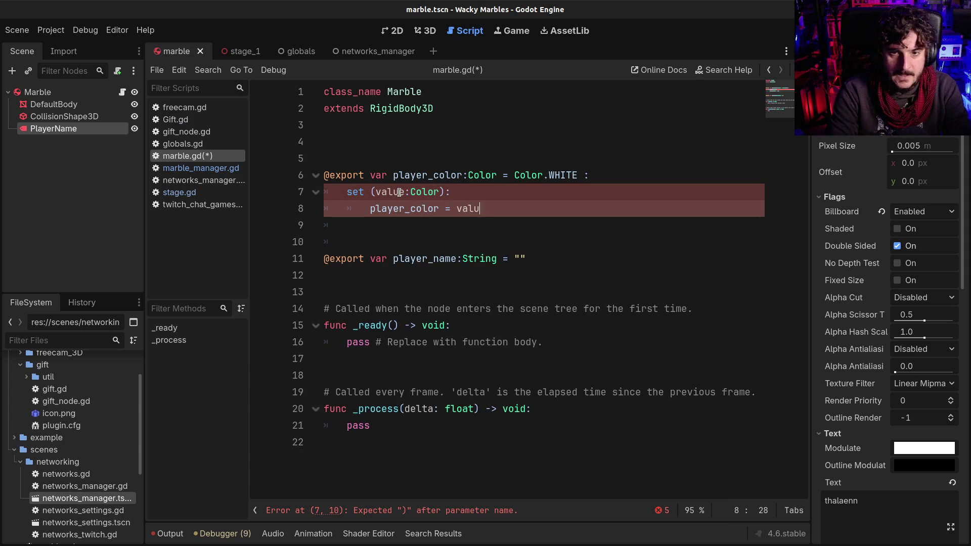
pyautogui.press('Return')
pyautogui.press('Return')
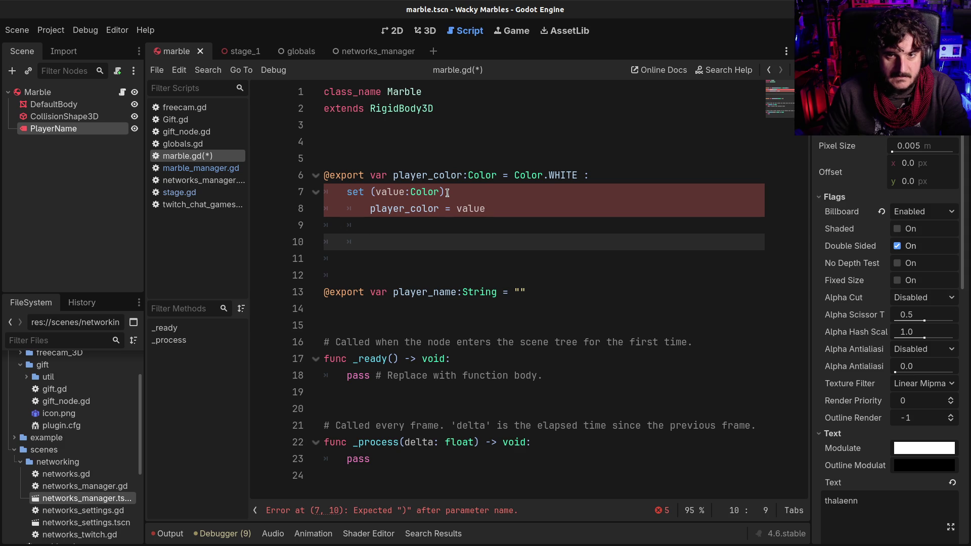
# - Add a colon to the setter line, save, and jump to the reported parse error
pyautogui.click(490, 192)
pyautogui.write(':')
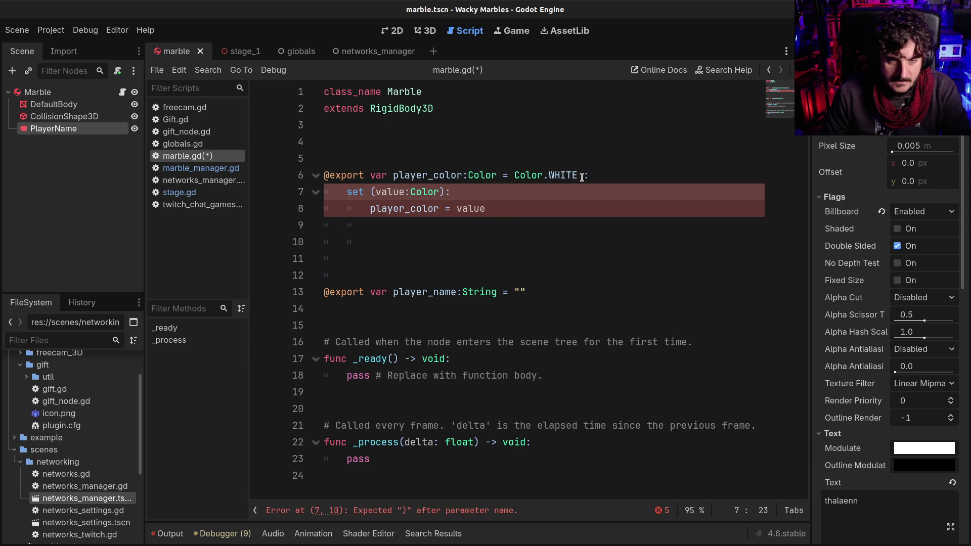
pyautogui.press('Left')
pyautogui.hotkey('ctrl', 's')
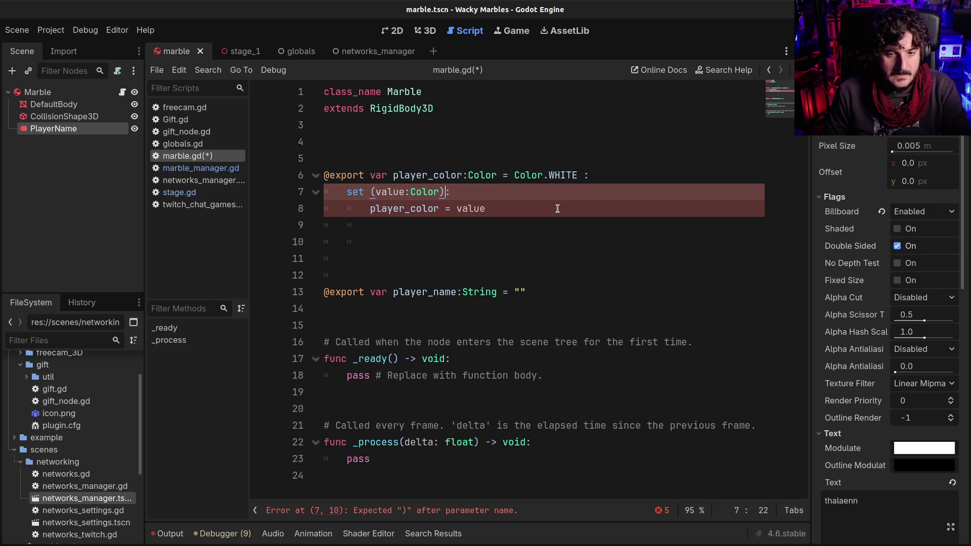
pyautogui.click(493, 513)
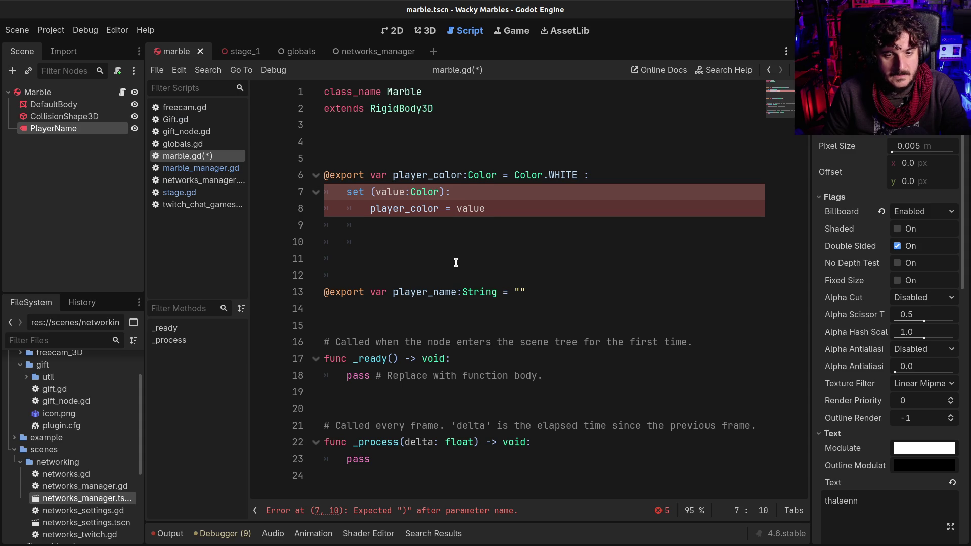
# - Delete the Color type hint so the setter reads set (value):
pyautogui.click(343, 192)
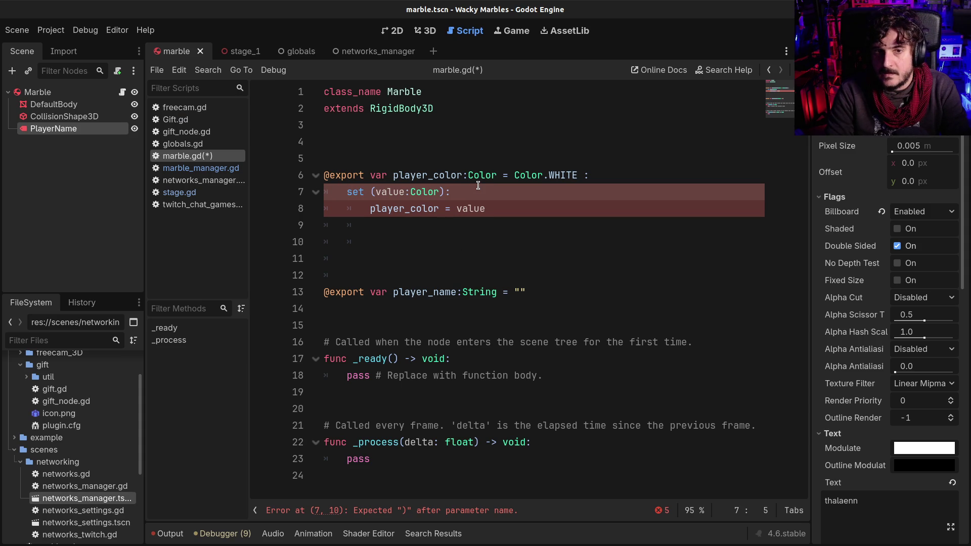
pyautogui.press('Up')
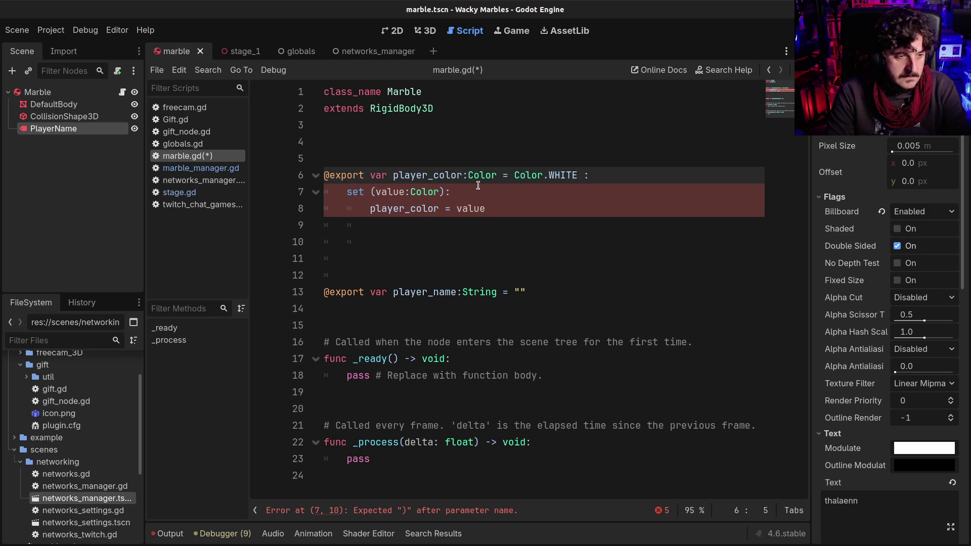
pyautogui.press('Down')
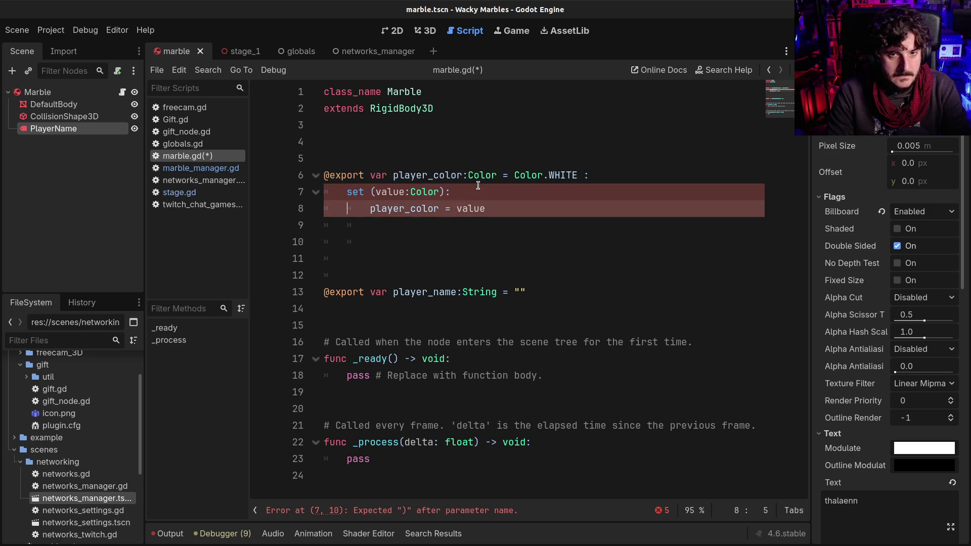
pyautogui.press('Right')
pyautogui.press('Right')
pyautogui.press('Right')
pyautogui.press('Right')
pyautogui.hotkey('shift', 'Right')
pyautogui.hotkey('shift', 'Right')
pyautogui.hotkey('shift', 'Right')
pyautogui.press('BackSpace')
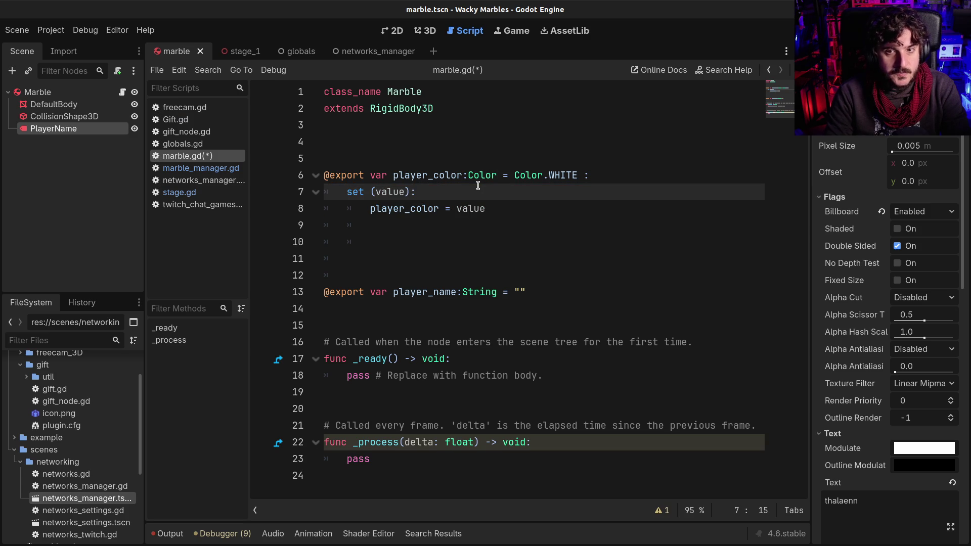
pyautogui.click(419, 175)
pyautogui.keyDown('shift'); pyautogui.click(526, 175); pyautogui.keyUp('shift')
pyautogui.click(480, 175)
pyautogui.click(402, 192)
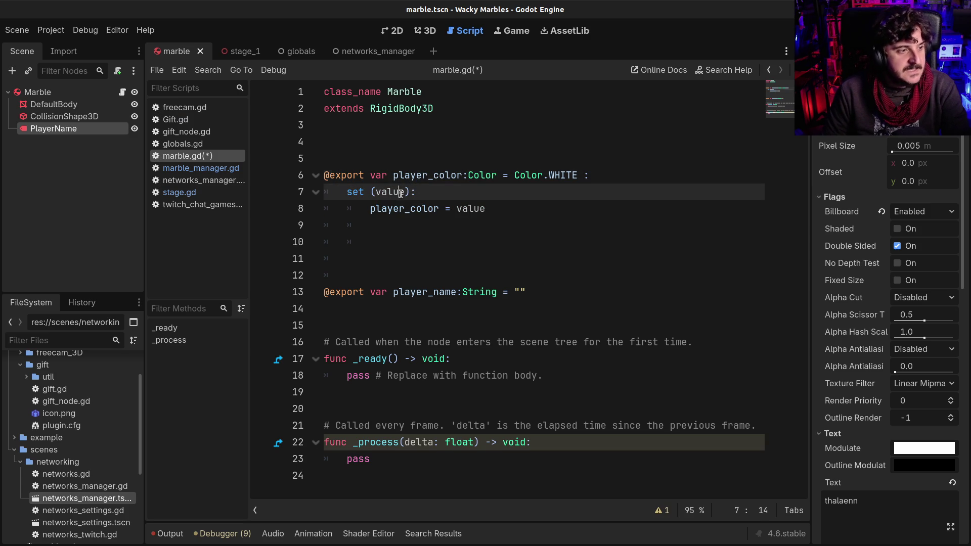
pyautogui.hotkey('ctrl', 's')
pyautogui.click(535, 204)
pyautogui.click(395, 191)
pyautogui.click(515, 210)
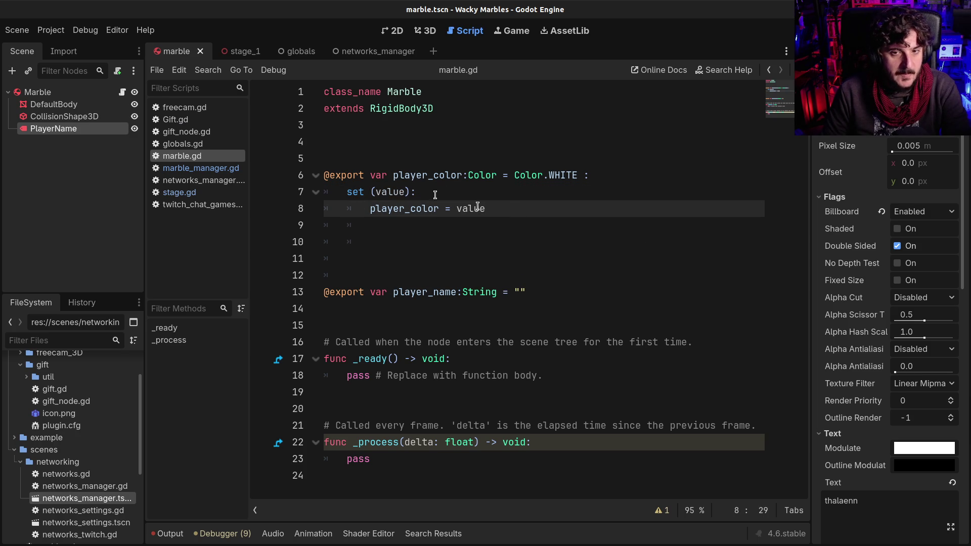
pyautogui.click(393, 191)
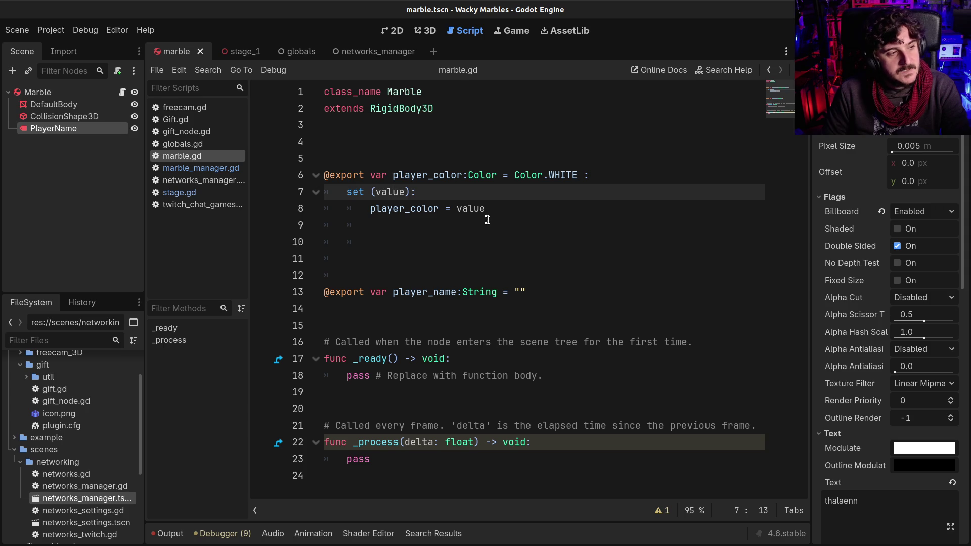
pyautogui.click(442, 182)
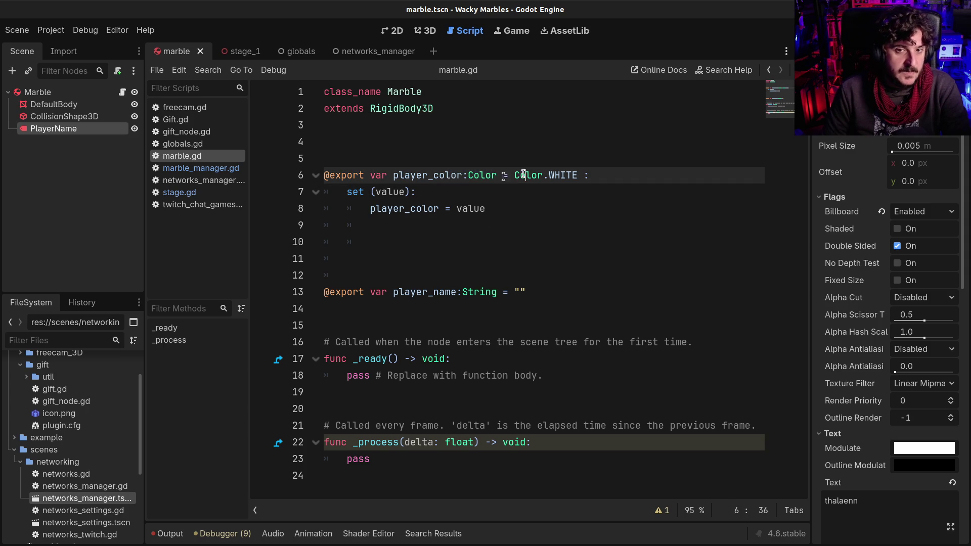
pyautogui.click(389, 195)
pyautogui.doubleClick(389, 195)
pyautogui.click(516, 209)
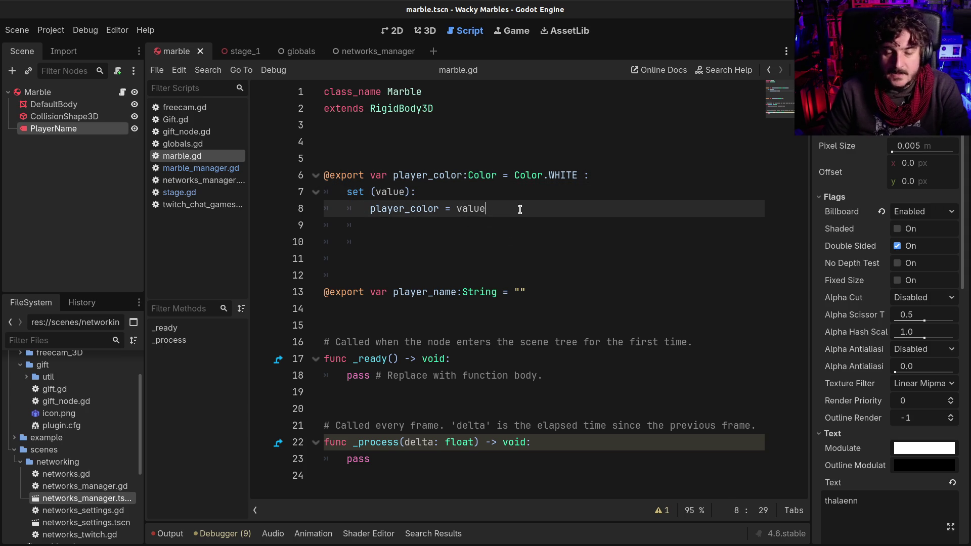
pyautogui.click(407, 192)
pyautogui.write(':Color')
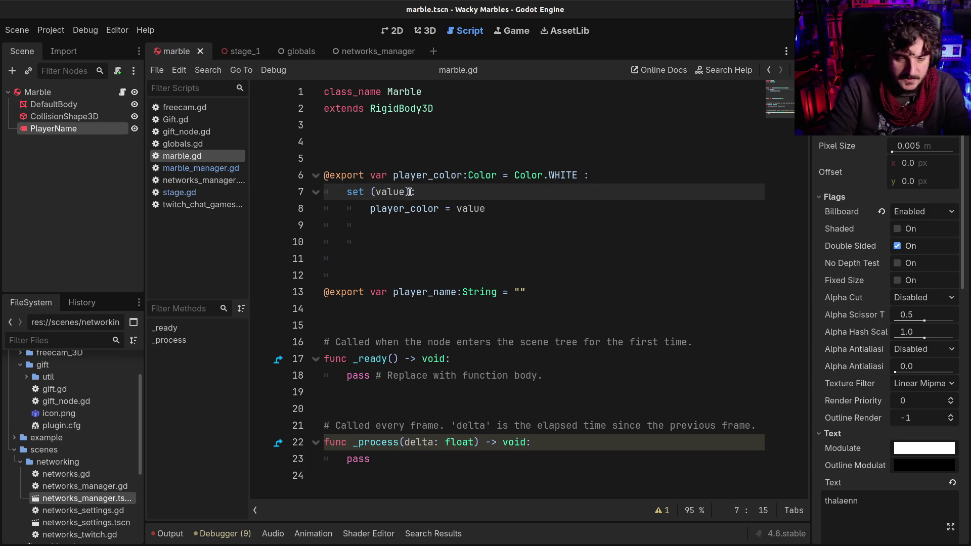
pyautogui.click(381, 192)
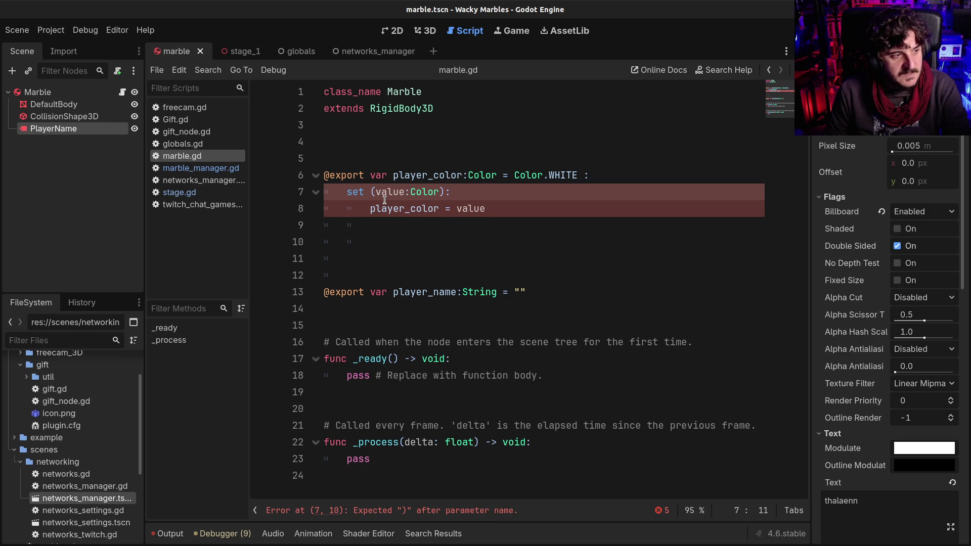
pyautogui.moveTo(399, 175); pyautogui.dragTo(409, 225)
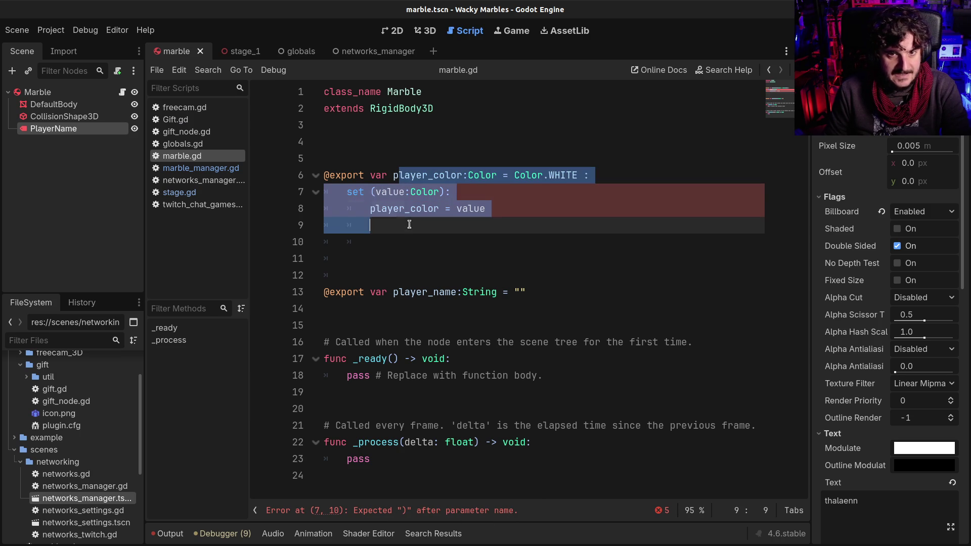
pyautogui.click(407, 228)
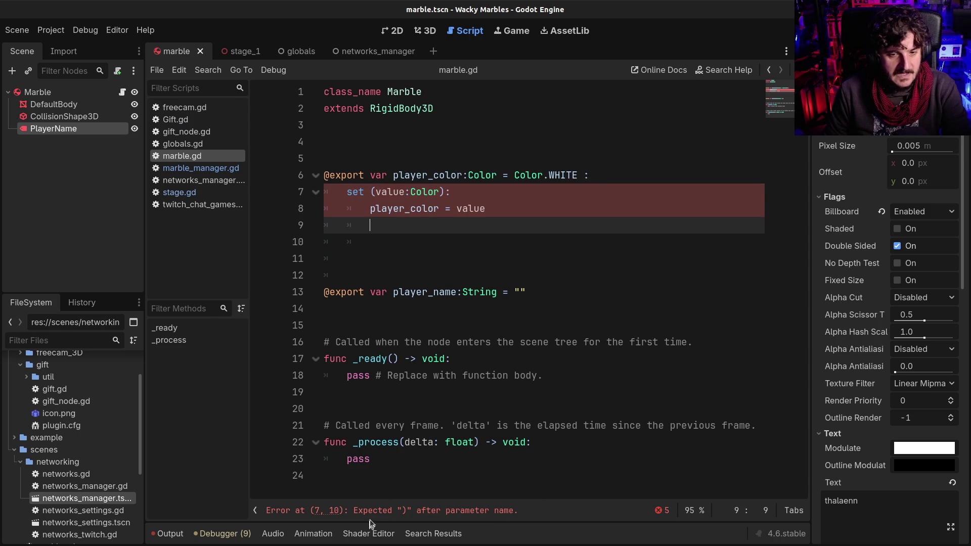
pyautogui.click(379, 193)
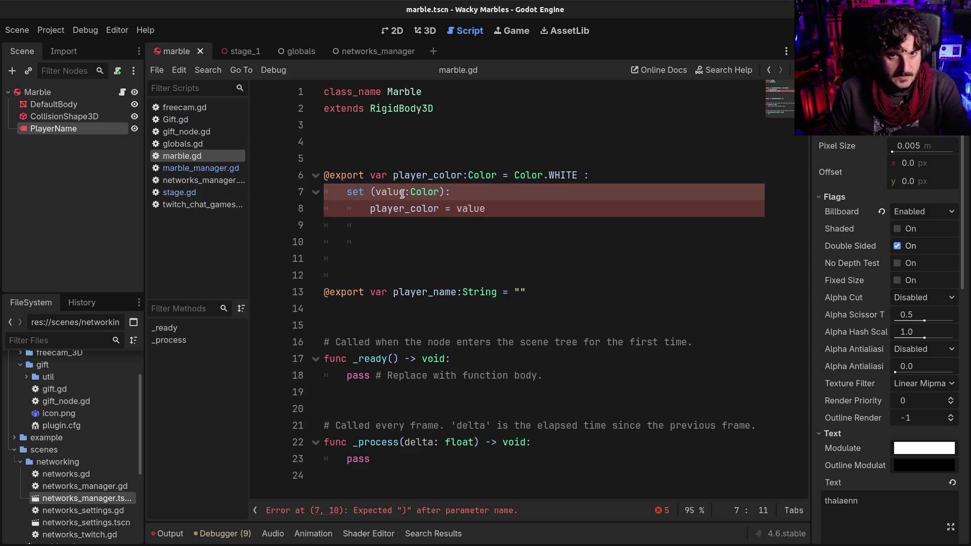
pyautogui.moveTo(405, 191); pyautogui.dragTo(439, 192)
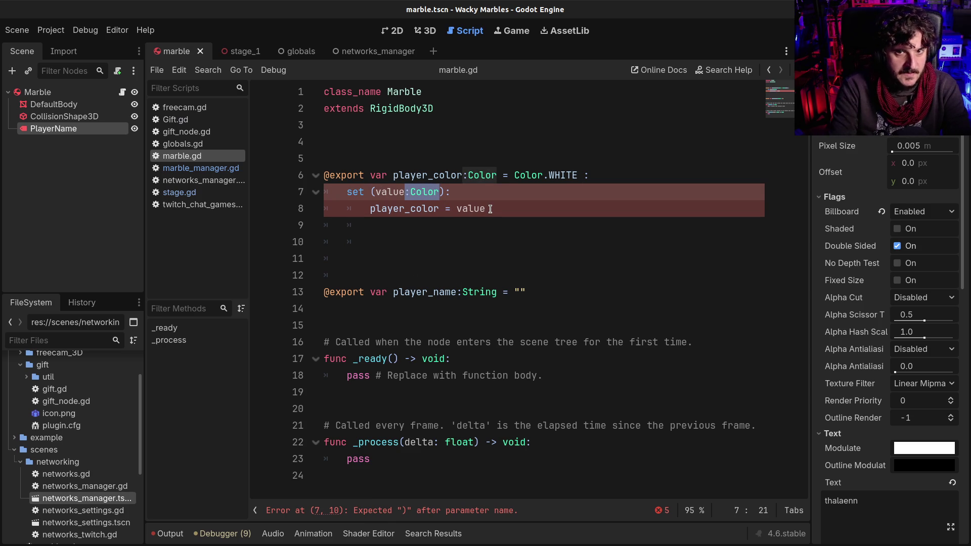
pyautogui.doubleClick(481, 175)
pyautogui.moveTo(494, 177)
pyautogui.doubleClick(408, 191)
pyautogui.hotkey('shift', 'ctrl', 'Right')
pyautogui.press('BackSpace')
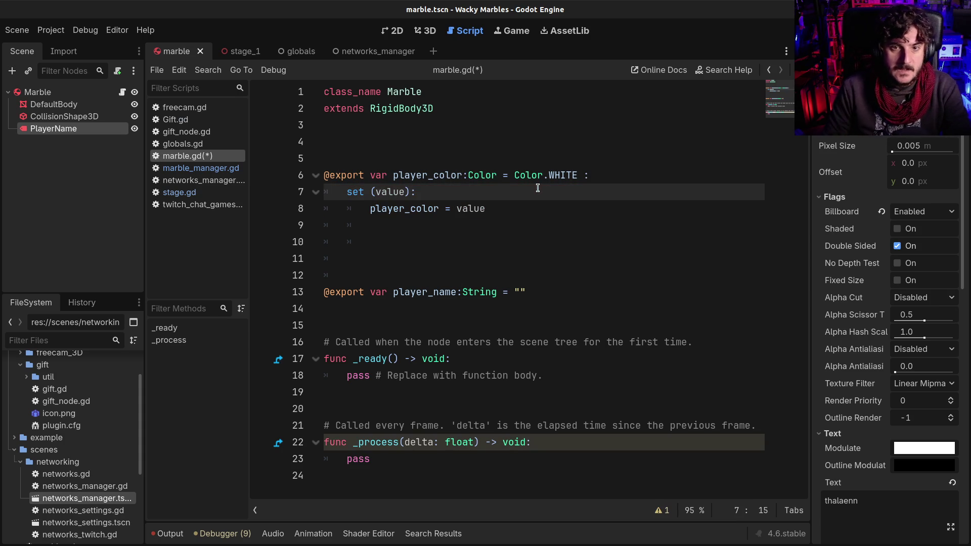
# - Add a new line after player_color = value and begin typing await
pyautogui.click(488, 207)
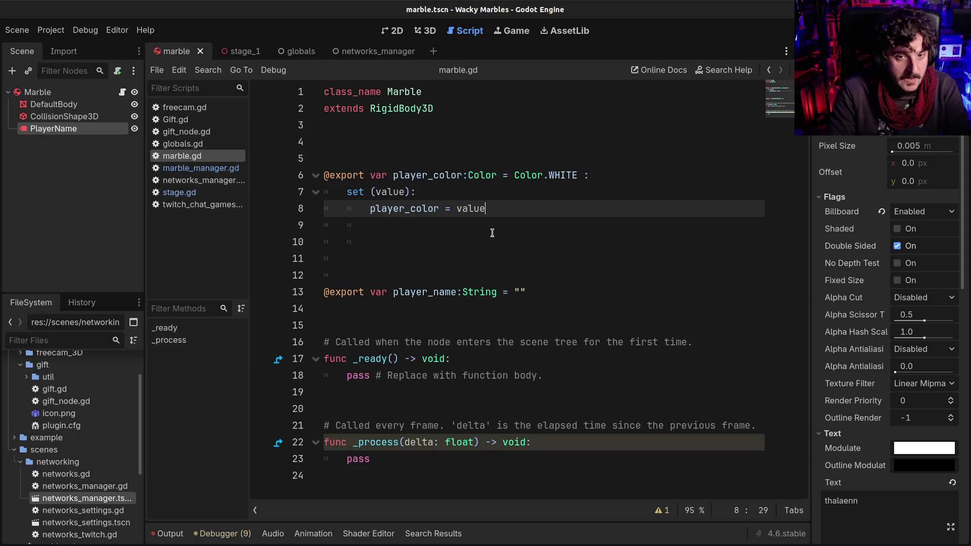
pyautogui.press('Return')
pyautogui.press('Return')
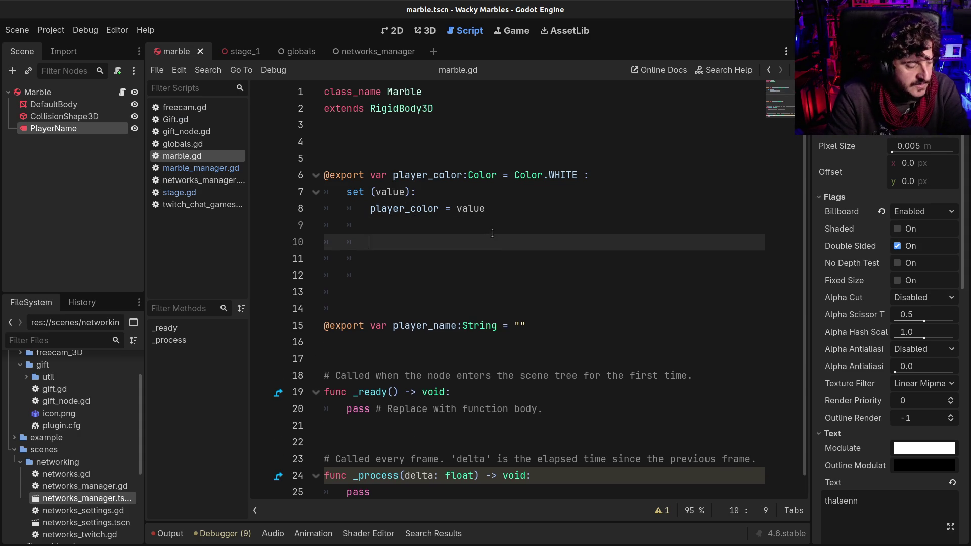
pyautogui.write('aait')
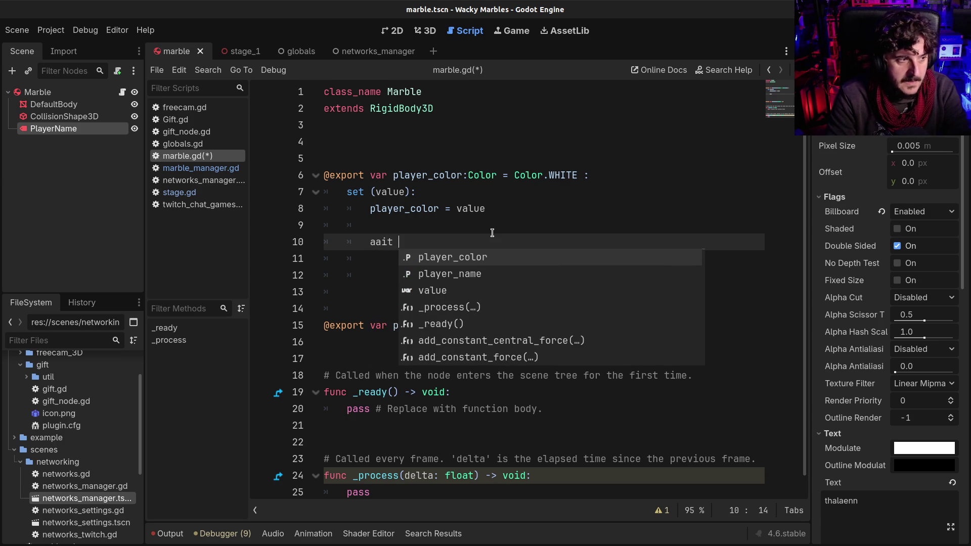
pyautogui.press('BackSpace')
pyautogui.press('BackSpace')
pyautogui.press('BackSpace')
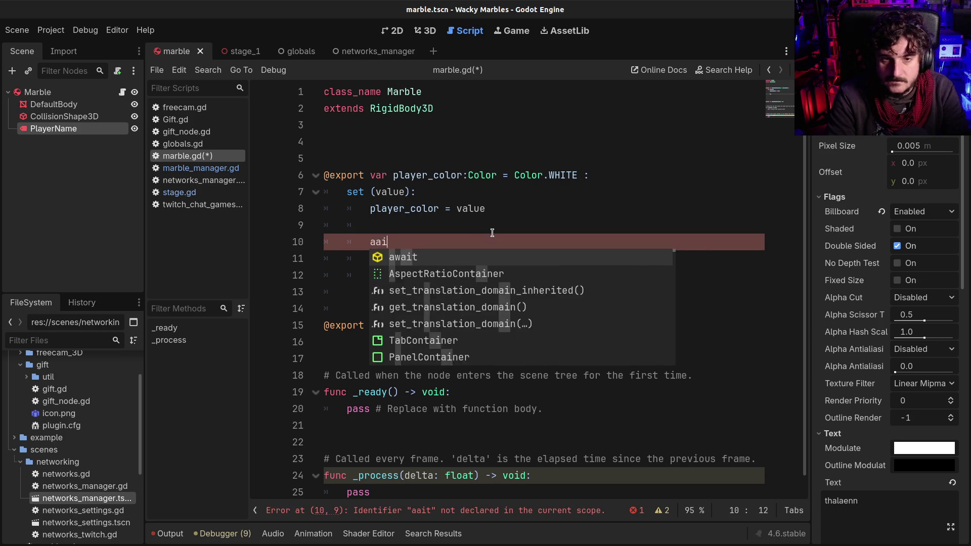